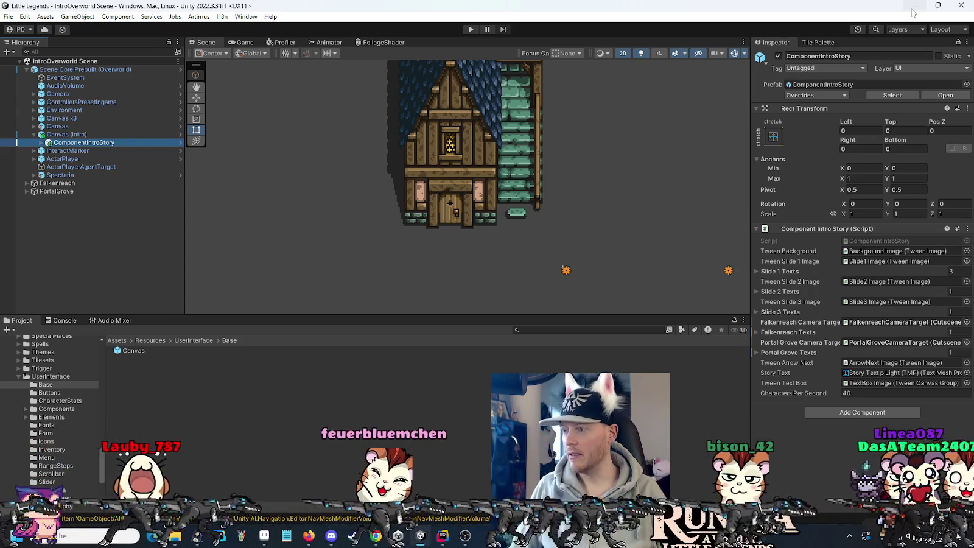
Enter play mode so Little Legends shows its title menu
{"action": "left_click", "coordinate": [469, 29]}
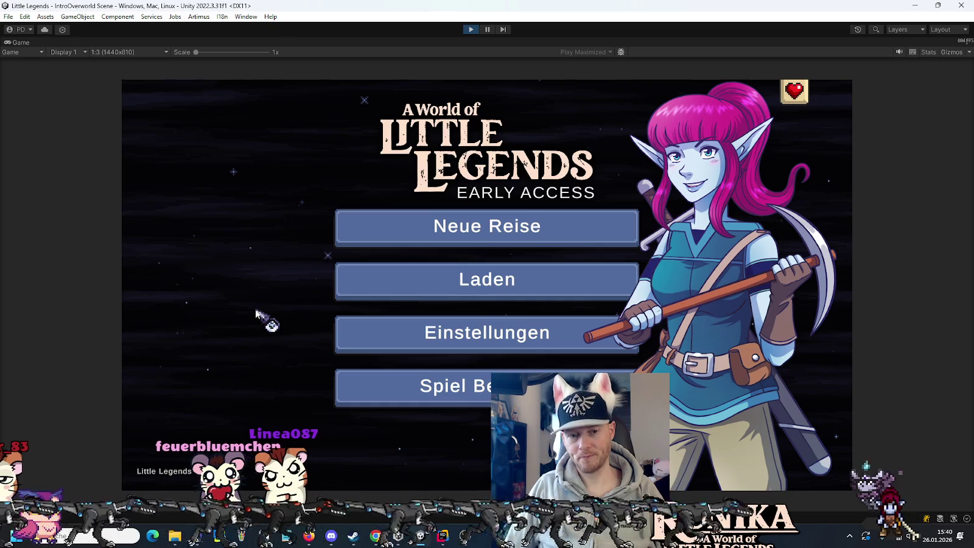
Start a new game and jump from the Console's first NullReferenceException to its source code
{"action": "key", "text": "Return"}
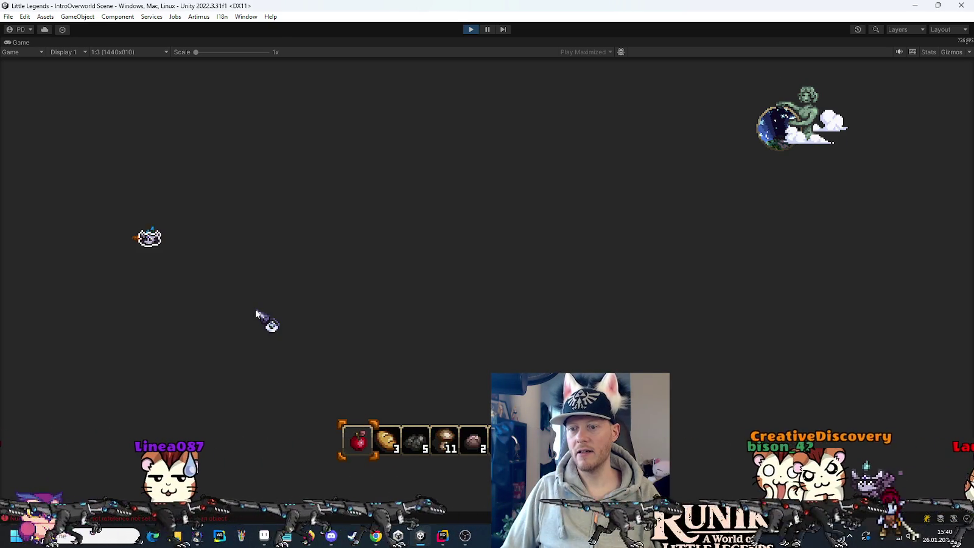
{"action": "left_click", "coordinate": [106, 516]}
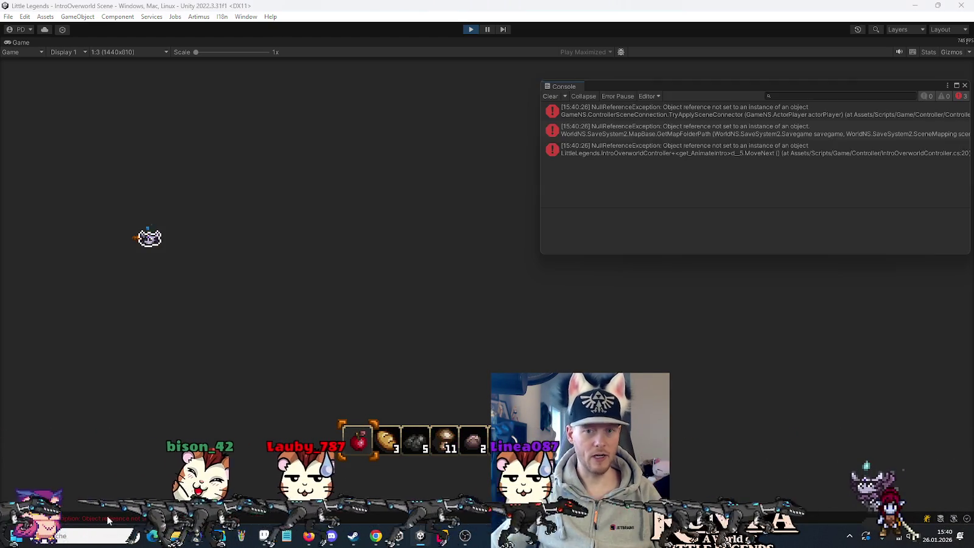
{"action": "double_click", "coordinate": [610, 111]}
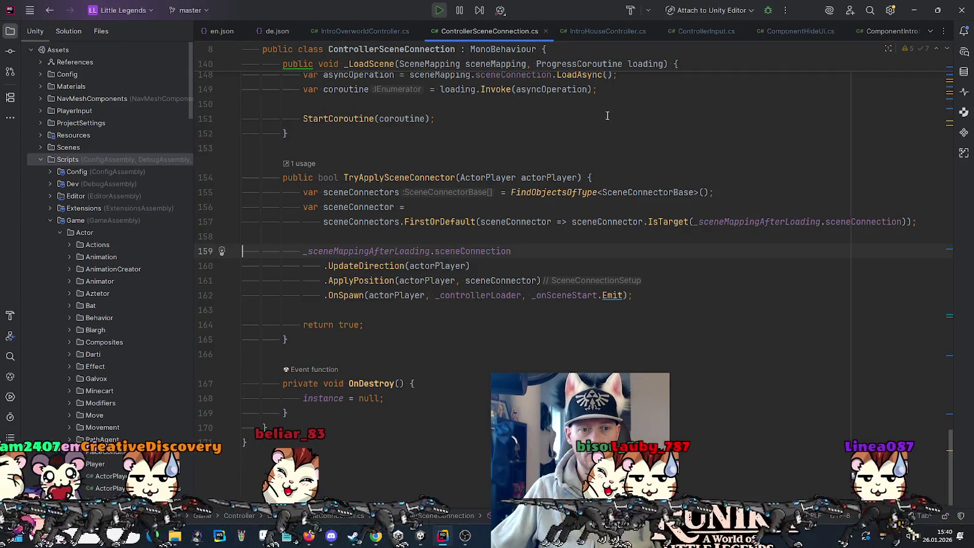
Close ControllerSceneConnection.cs in Rider and exit play mode back in Unity
{"action": "key", "text": "Up"}
{"action": "left_click", "coordinate": [545, 31]}
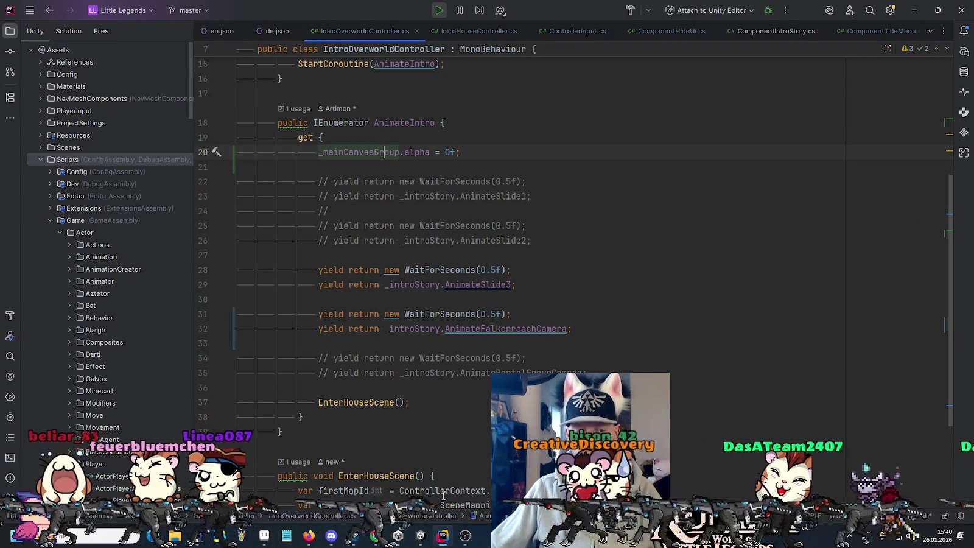
{"action": "left_click", "coordinate": [421, 536]}
{"action": "left_click", "coordinate": [471, 29]}
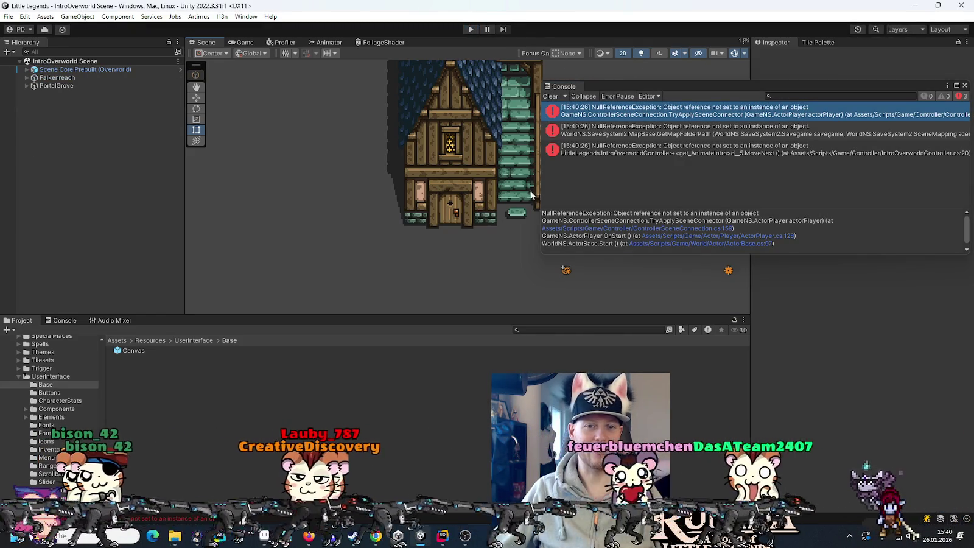
Browse the scene hierarchy through Canvas (Intro), ComponentIntroStory and ControllersPresetIngame
{"action": "left_click", "coordinate": [27, 70]}
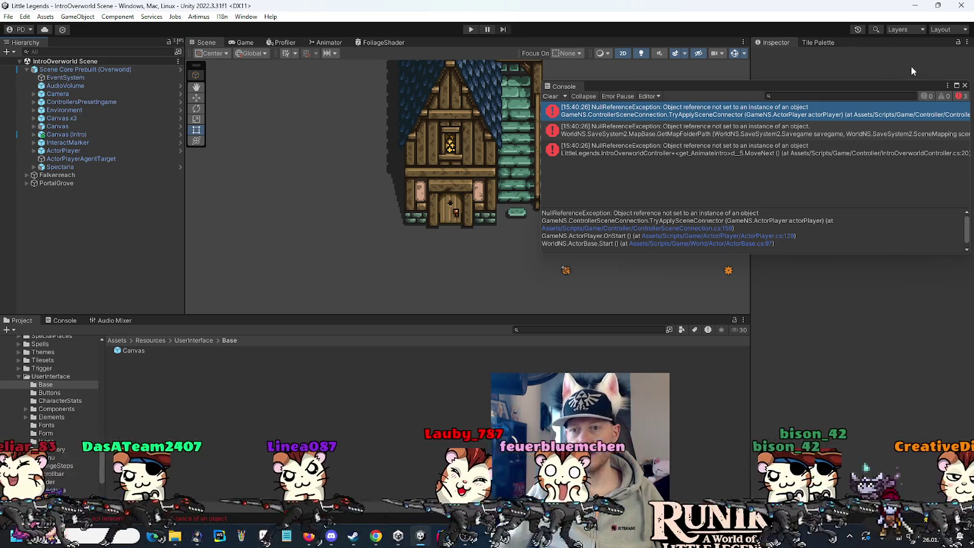
{"action": "left_click", "coordinate": [964, 85]}
{"action": "left_click", "coordinate": [34, 135]}
{"action": "left_click", "coordinate": [59, 144]}
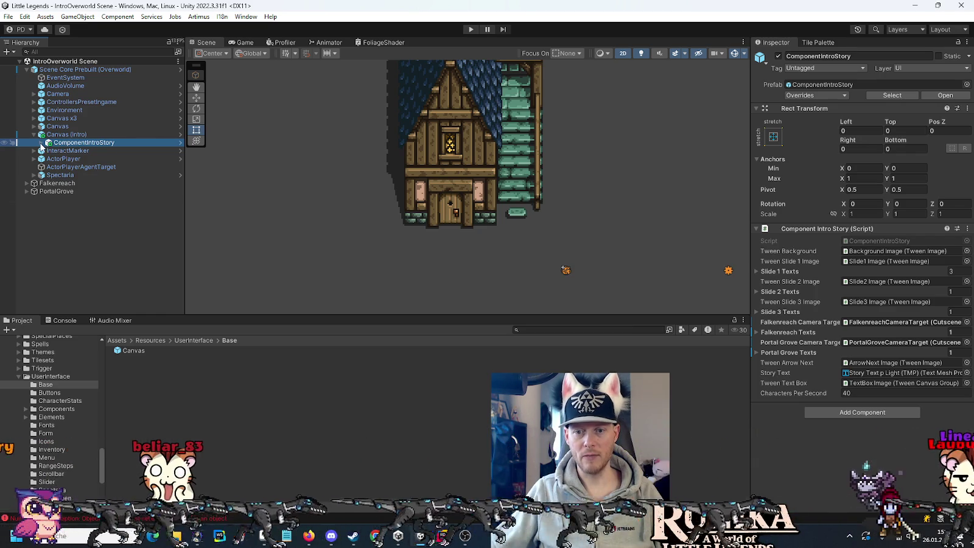
{"action": "left_click", "coordinate": [41, 143]}
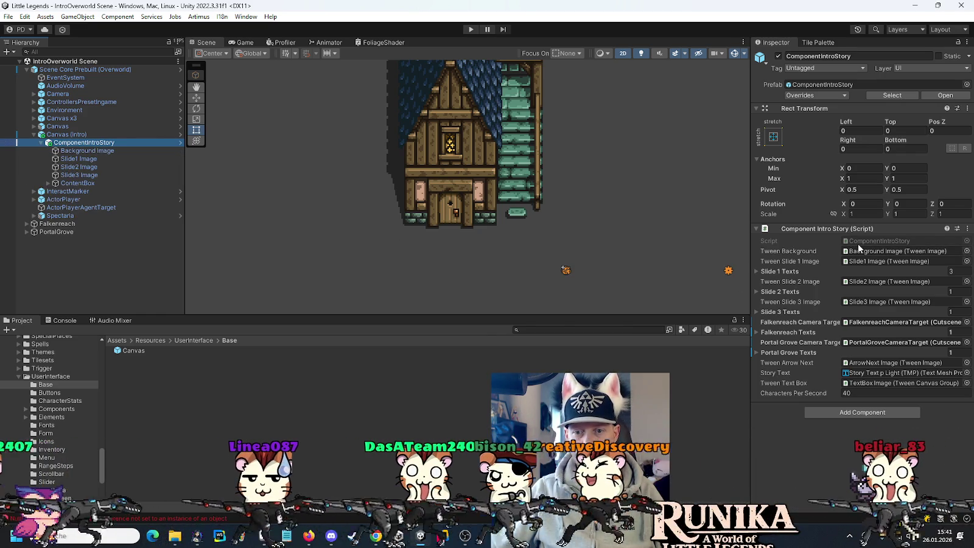
{"action": "key", "text": "ctrl+shift+c"}
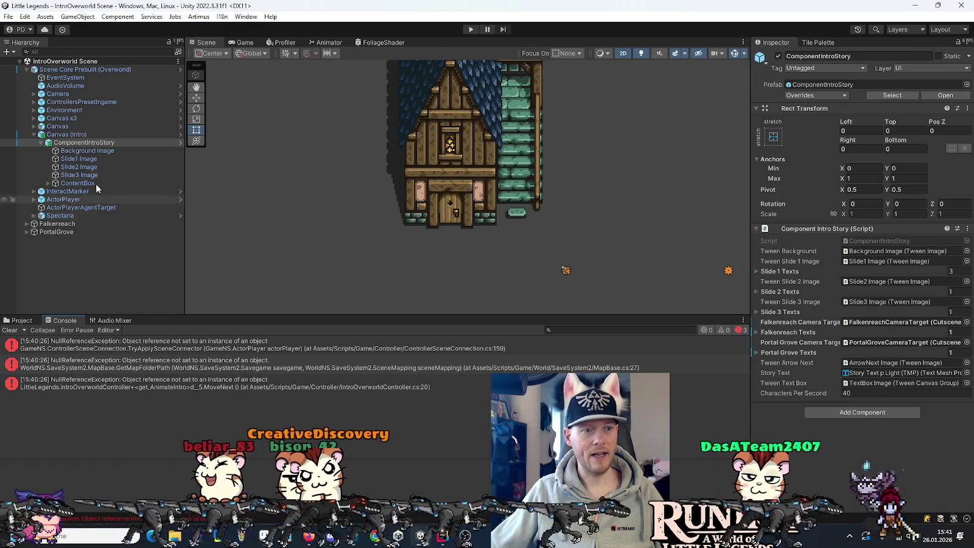
{"action": "left_click", "coordinate": [34, 134]}
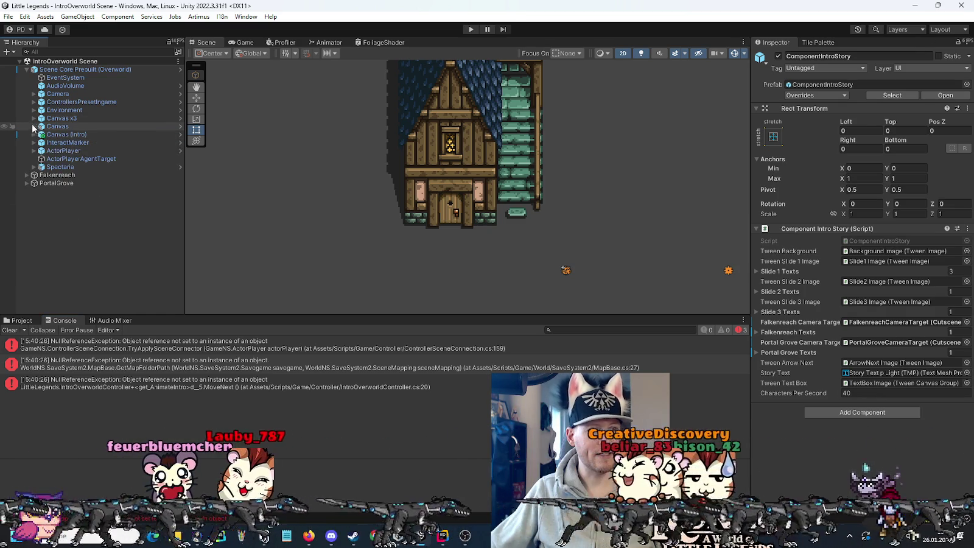
{"action": "left_click", "coordinate": [34, 126]}
{"action": "left_click", "coordinate": [33, 126]}
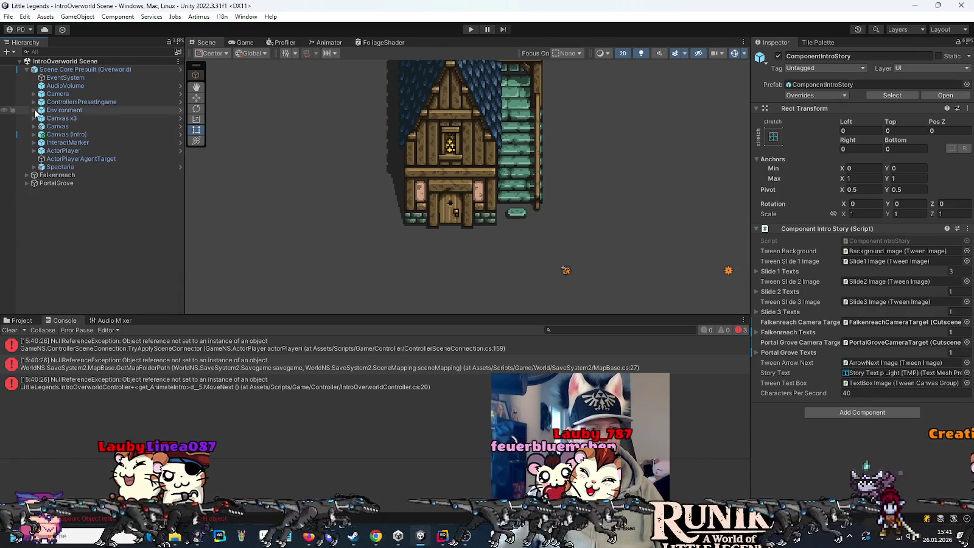
{"action": "left_click", "coordinate": [34, 101]}
Set Intro Controller's Main Canvas Group to Canvas and run the game again
{"action": "left_click", "coordinate": [85, 255]}
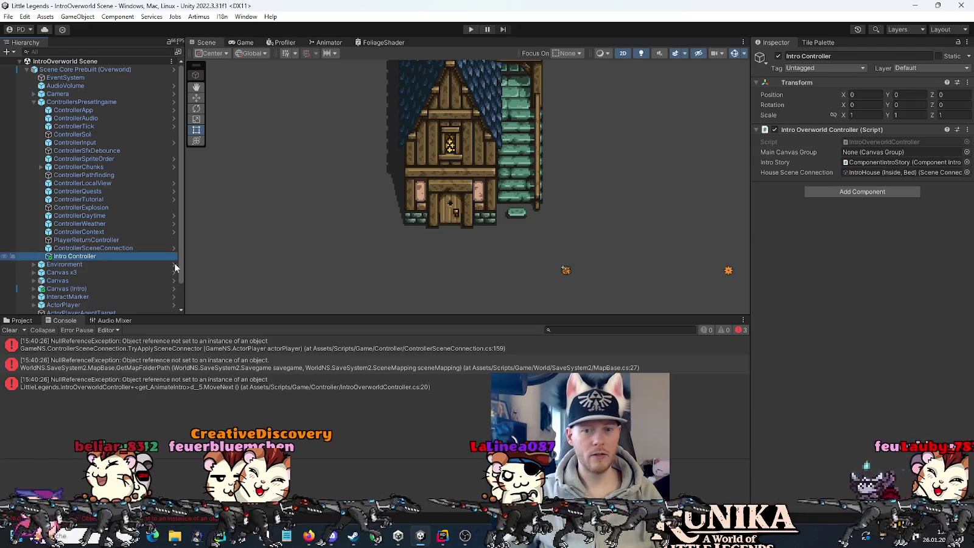
{"action": "scroll", "coordinate": [79, 267], "scroll_direction": "down", "scroll_amount": 2}
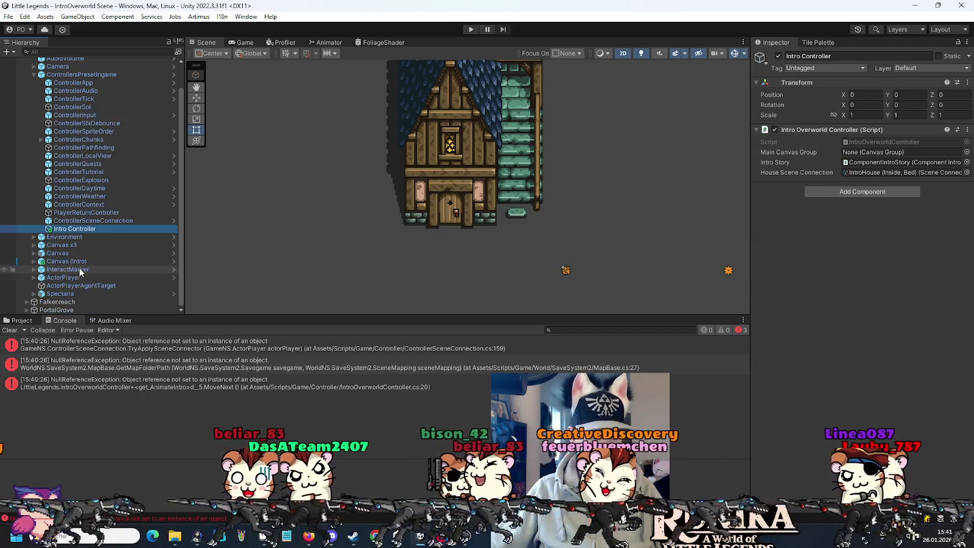
{"action": "left_click", "coordinate": [867, 152]}
{"action": "left_click_drag", "start_coordinate": [866, 149], "coordinate": [867, 152]}
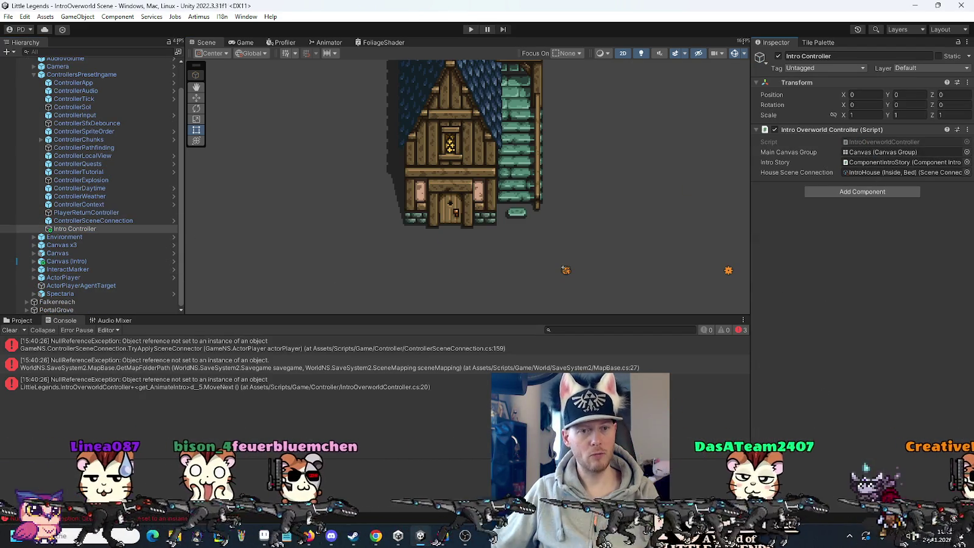
{"action": "left_click", "coordinate": [472, 30]}
{"action": "left_click", "coordinate": [473, 31]}
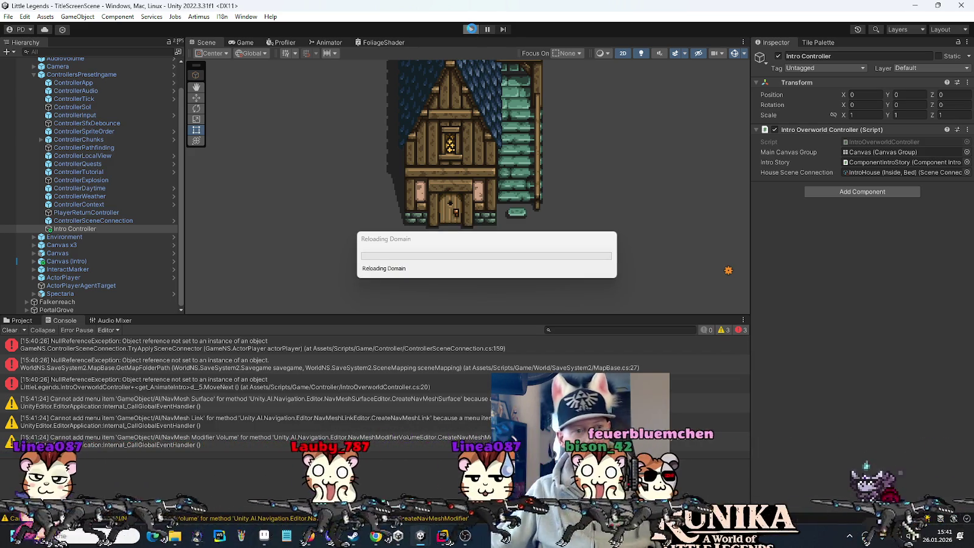
Review the canvas alpha toggle in ComponentHideUi.cs Update(), then return to the running game
{"action": "key", "text": "alt+Tab"}
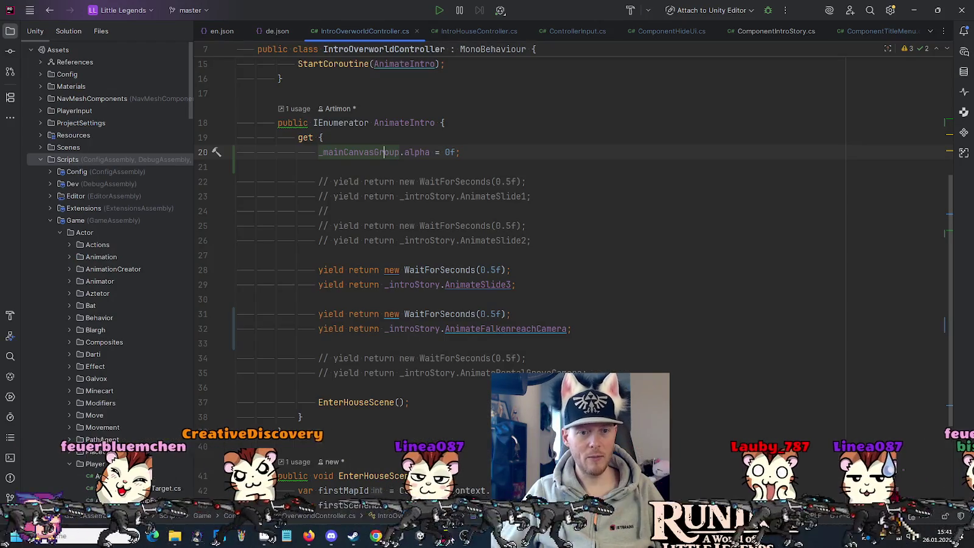
{"action": "left_click", "coordinate": [684, 34]}
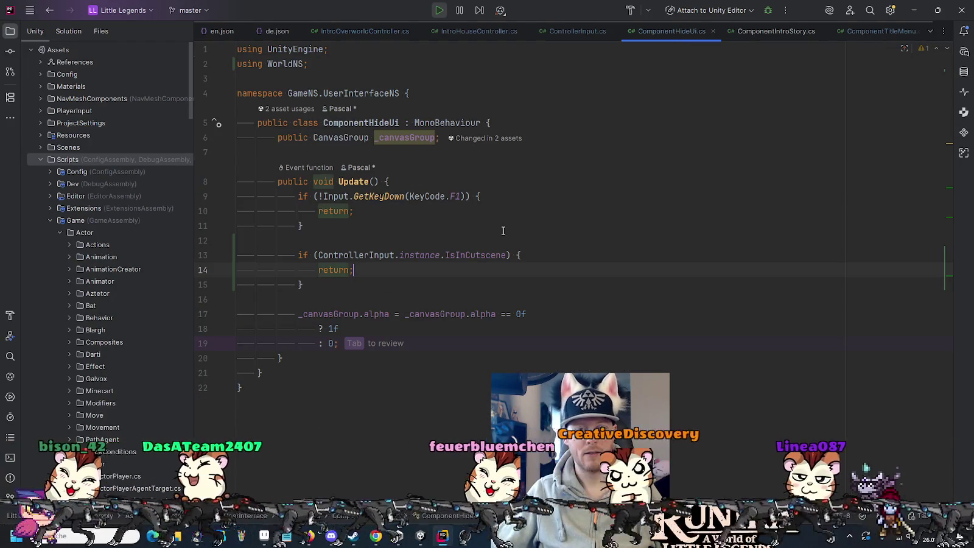
{"action": "left_click", "coordinate": [329, 314]}
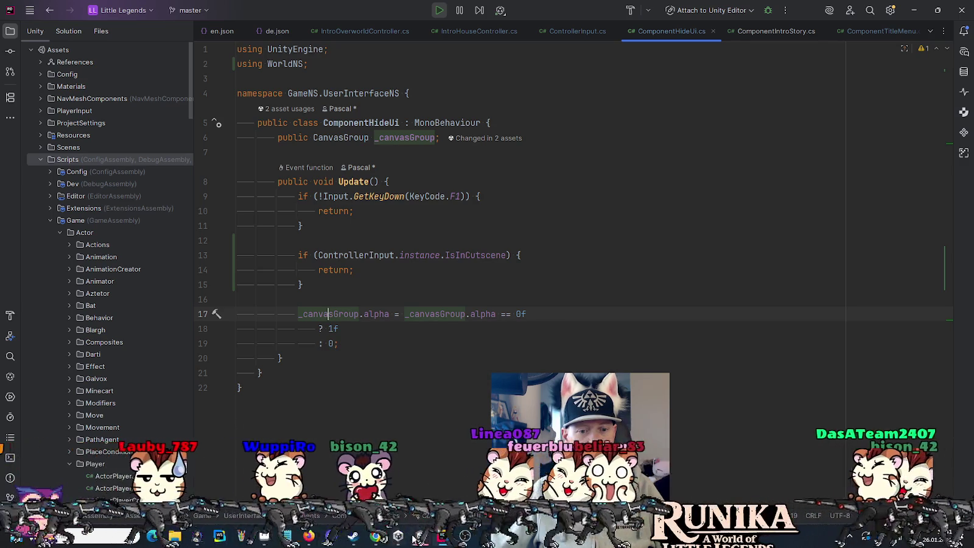
{"action": "key", "text": "alt+Tab"}
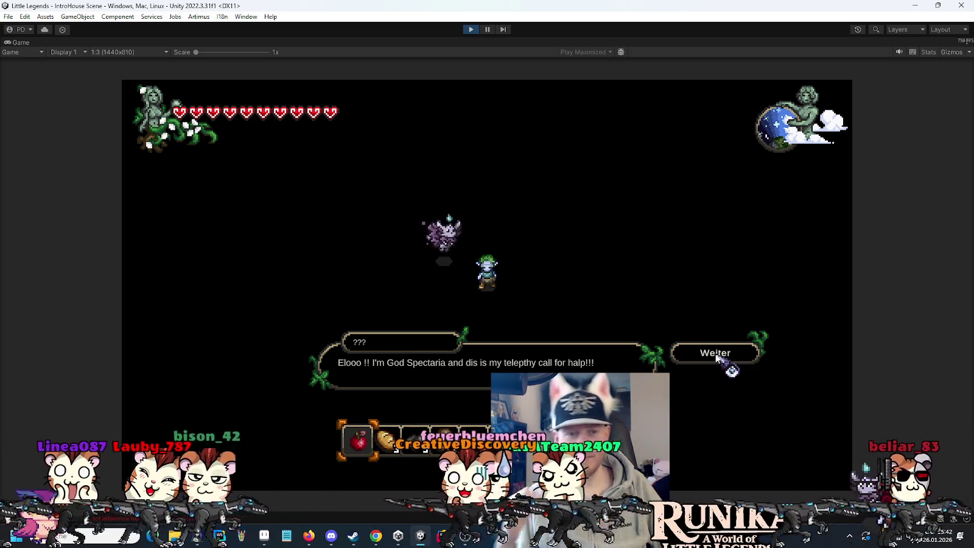
Click Weiter past Spectaria's dialog, stop the game, and switch back to Rider
{"action": "left_click", "coordinate": [717, 358]}
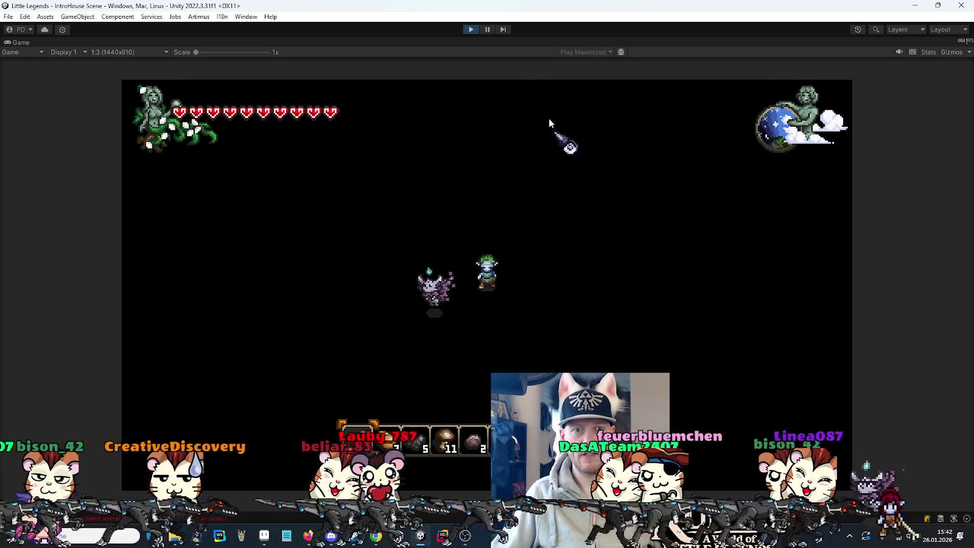
{"action": "left_click", "coordinate": [477, 29]}
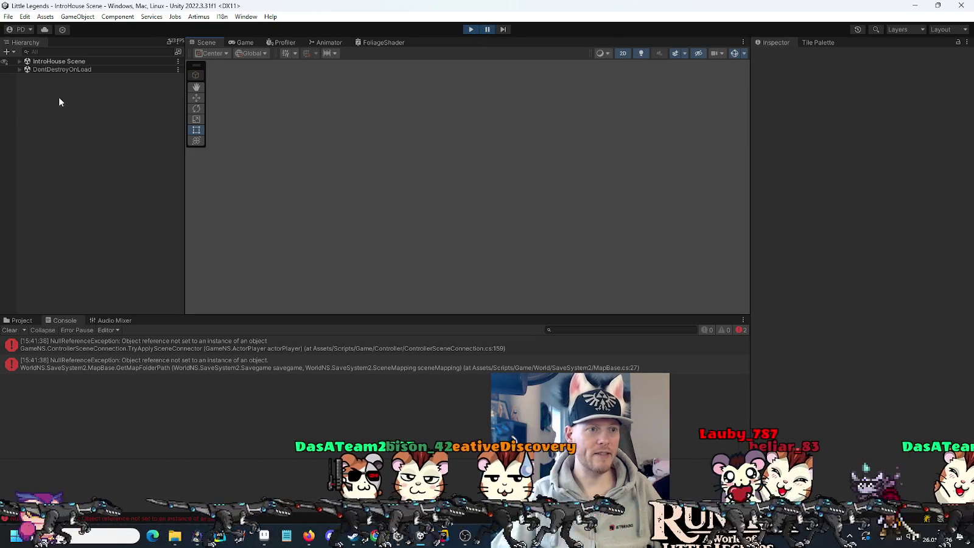
{"action": "key", "text": "alt+Tab"}
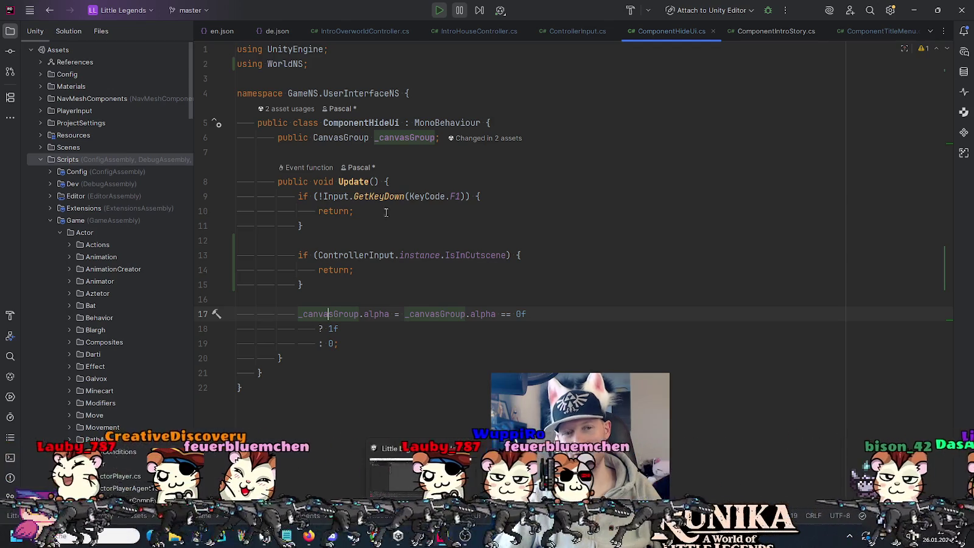
Check the IsInCutscene condition on line 13, then open IntroOverworldController.cs
{"action": "mouse_move", "coordinate": [386, 250]}
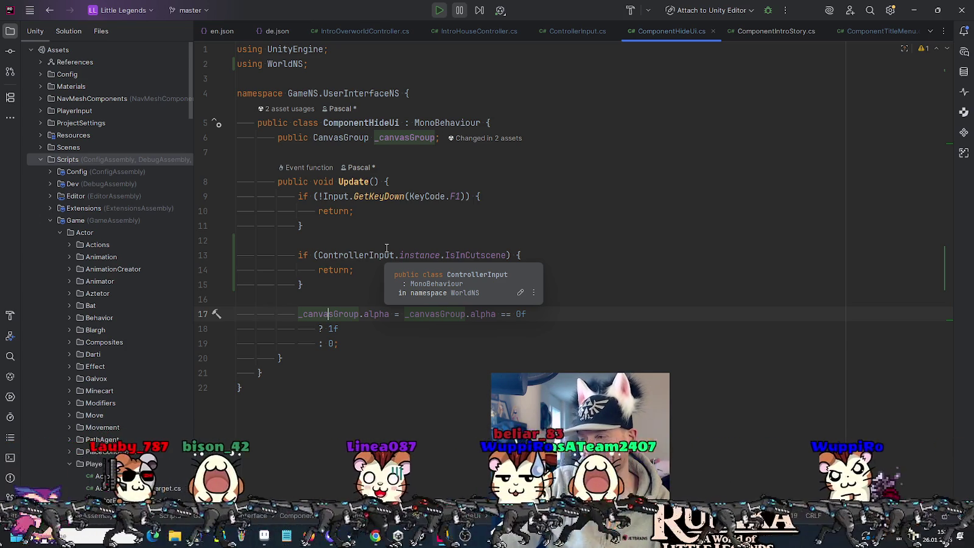
{"action": "left_click", "coordinate": [507, 255]}
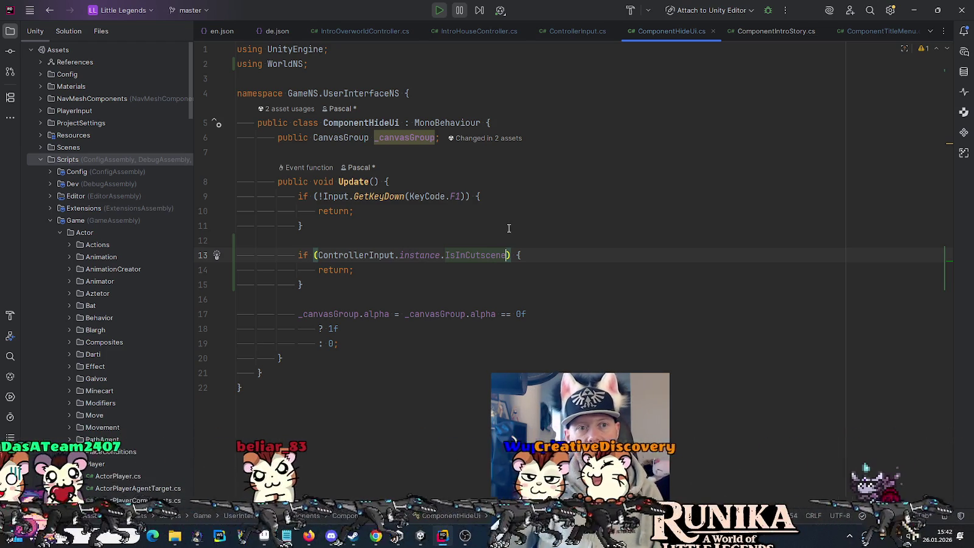
{"action": "left_click", "coordinate": [377, 29]}
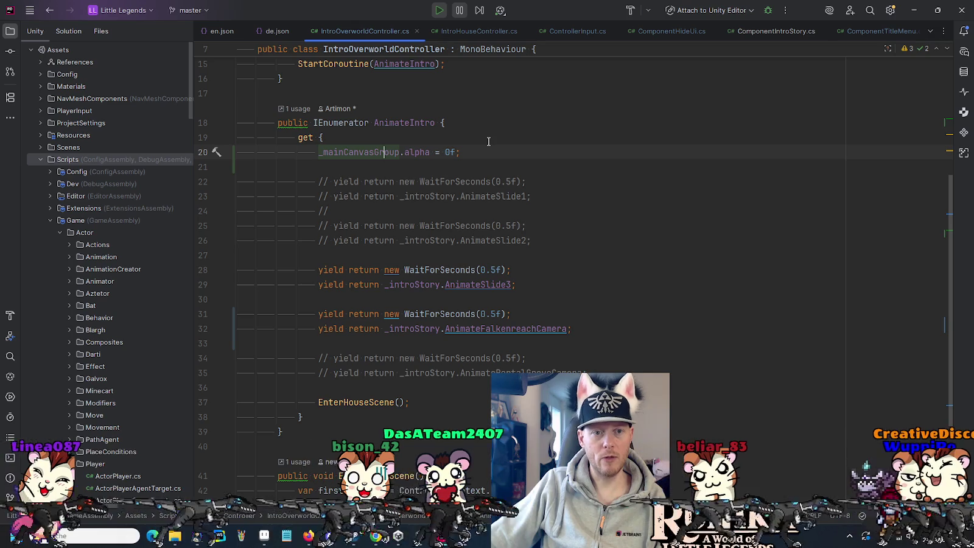
Look through ControllerInput.cs and IntroHouseController.cs, then revisit the alpha reset in IntroOverworldController.cs
{"action": "left_click", "coordinate": [563, 34]}
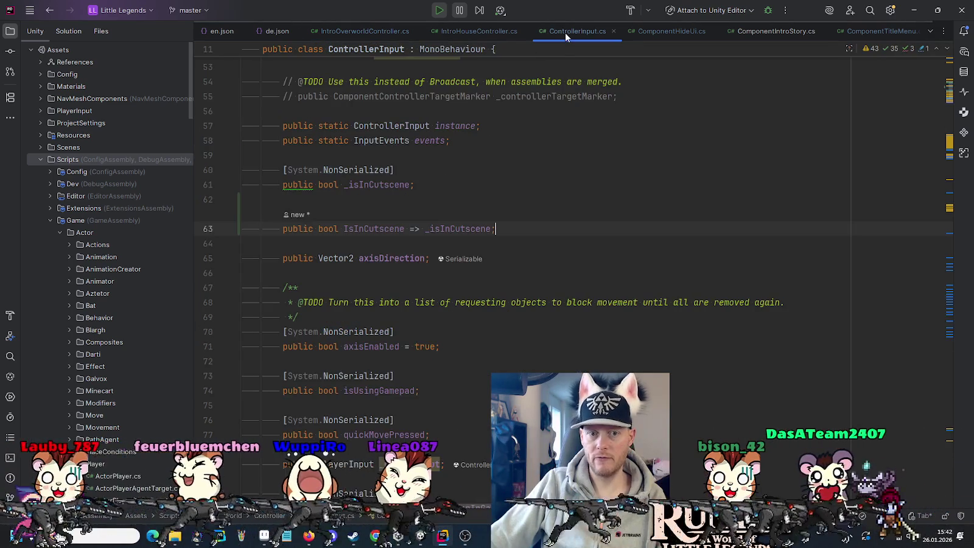
{"action": "scroll", "coordinate": [588, 290], "scroll_direction": "down", "scroll_amount": 5}
{"action": "scroll", "coordinate": [588, 290], "scroll_direction": "down", "scroll_amount": 5}
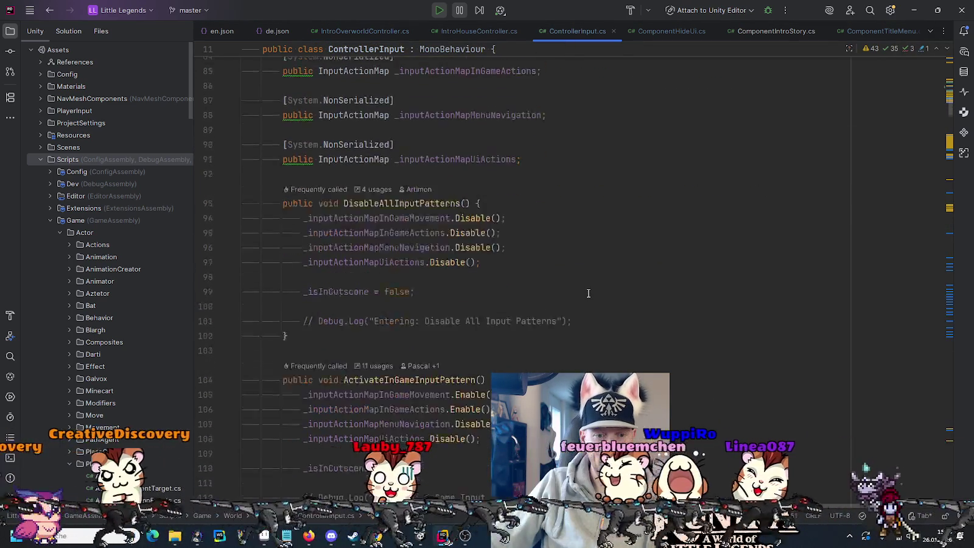
{"action": "left_click", "coordinate": [490, 32]}
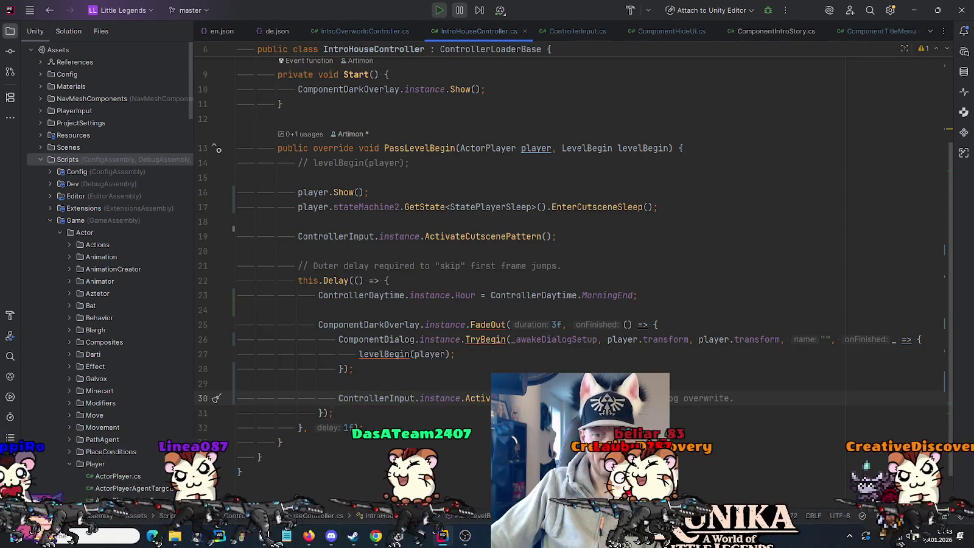
{"action": "key", "text": "ctrl+w"}
{"action": "key", "text": "ctrl+w"}
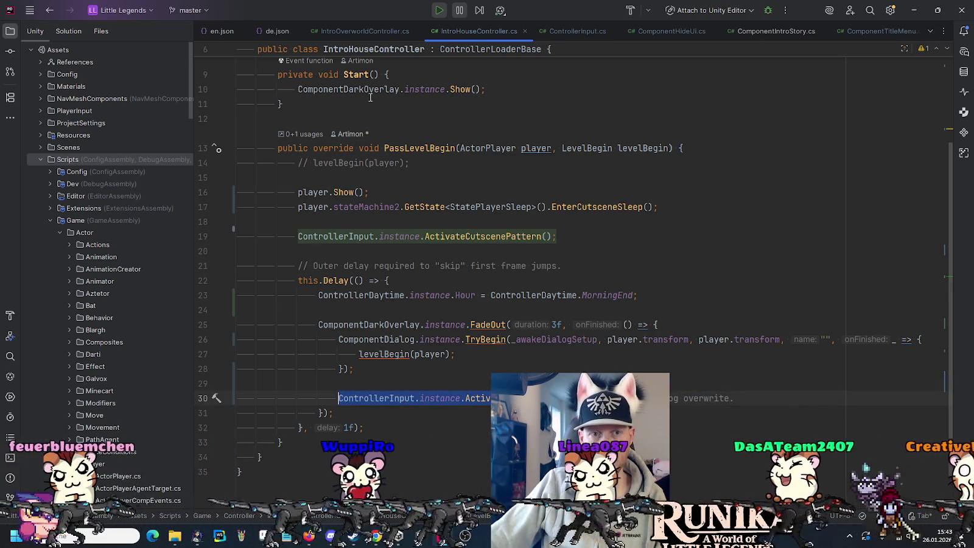
{"action": "left_click", "coordinate": [369, 30]}
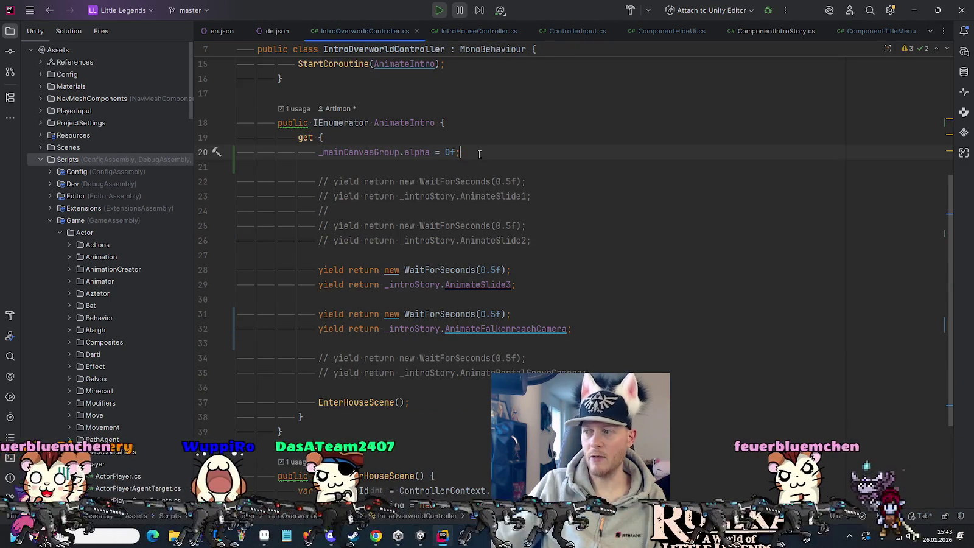
{"action": "key", "text": "Return"}
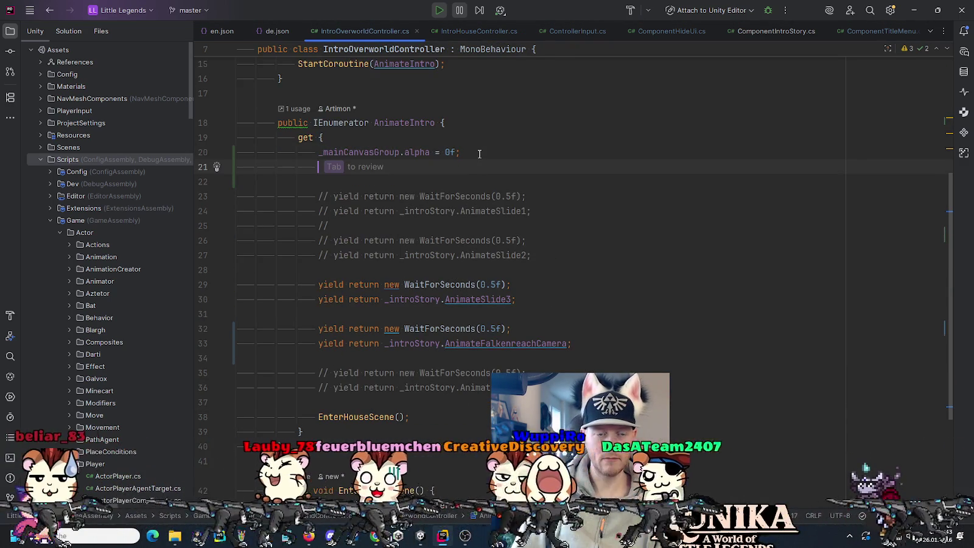
{"action": "key", "text": "BackSpace"}
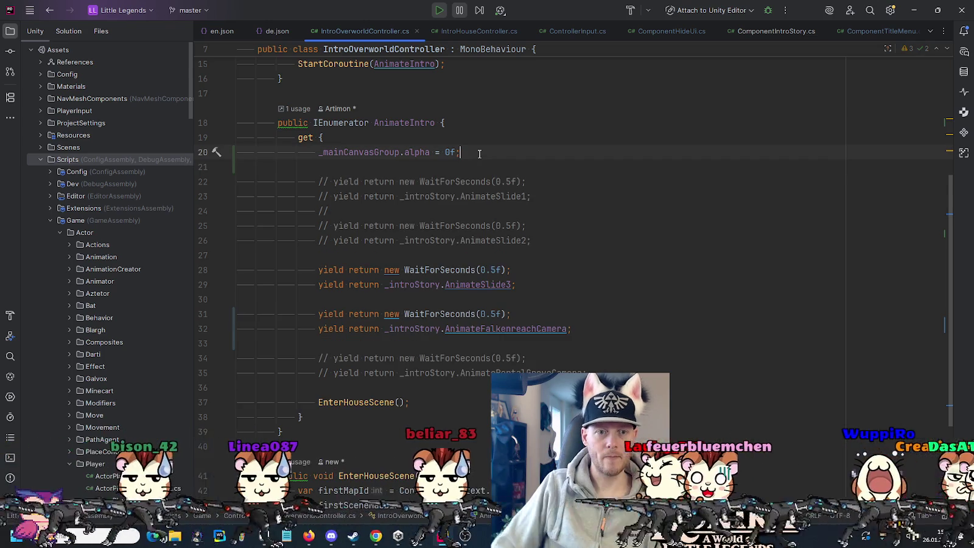
Compare ComponentHideUi, IntroHouseController and ComponentIntroStory with IntroOverworldController's _mainCanvasGroup field
{"action": "left_click", "coordinate": [651, 33]}
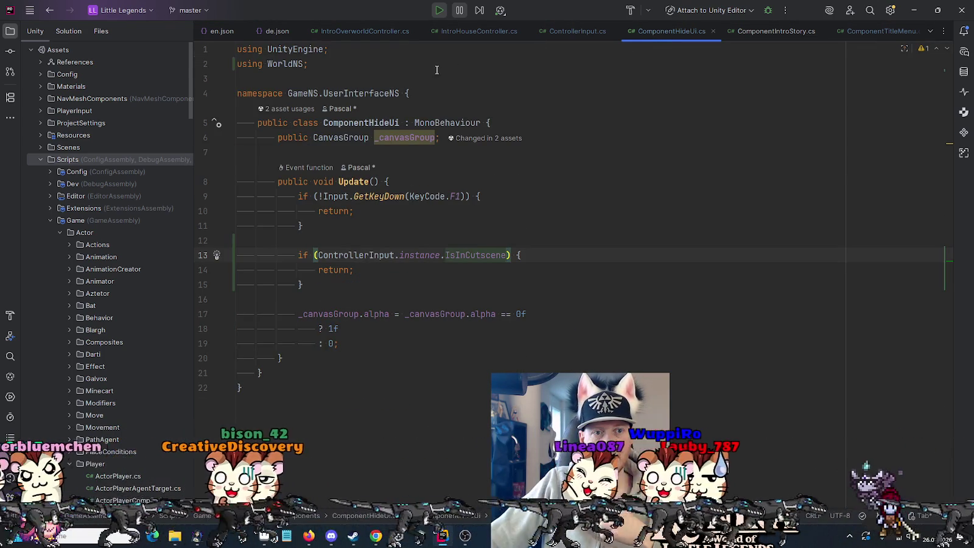
{"action": "left_click", "coordinate": [381, 32]}
{"action": "scroll", "coordinate": [559, 160], "scroll_direction": "up", "scroll_amount": 5}
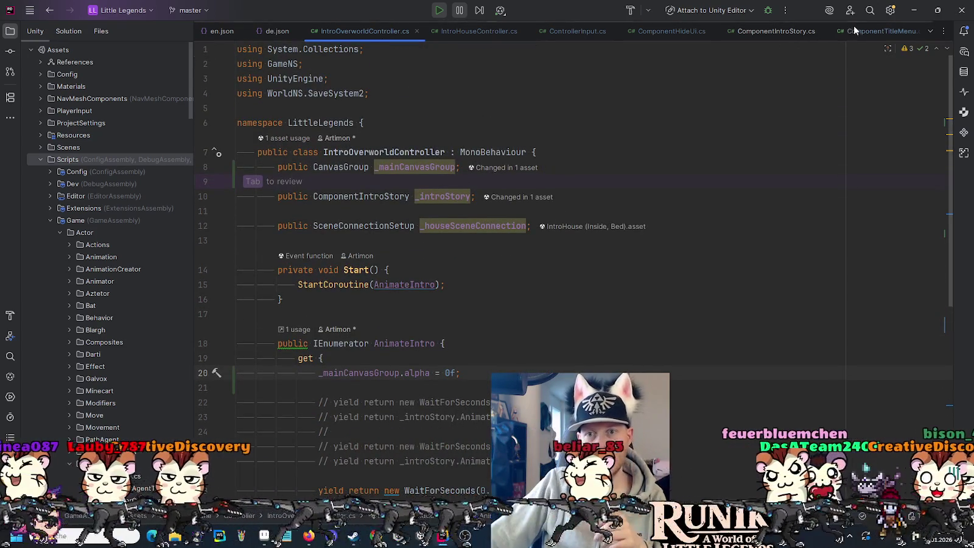
{"action": "left_click", "coordinate": [654, 32]}
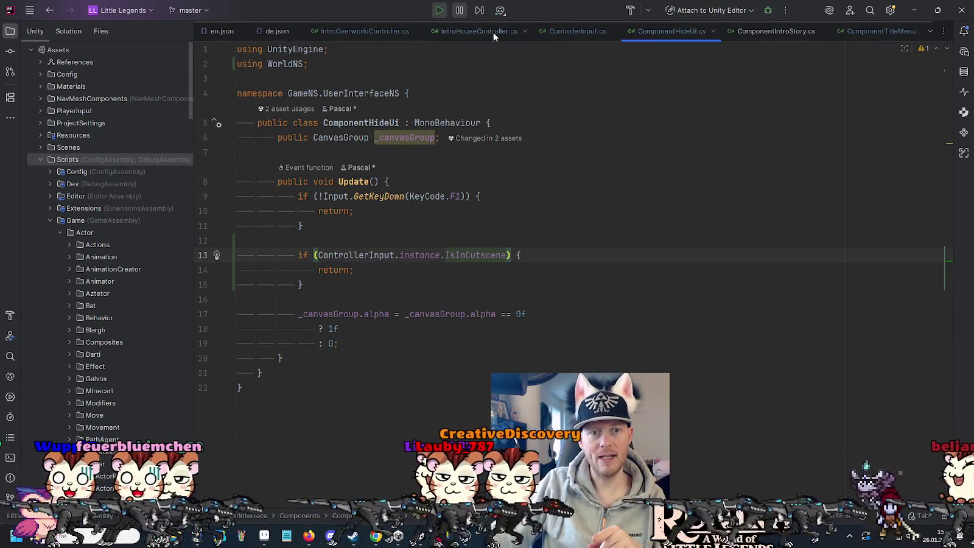
{"action": "left_click", "coordinate": [493, 34]}
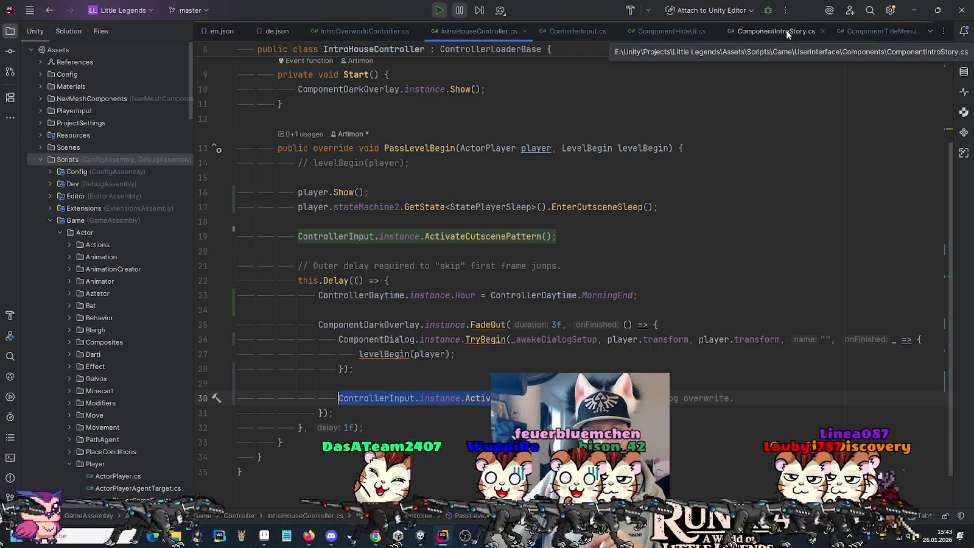
{"action": "left_click", "coordinate": [786, 34]}
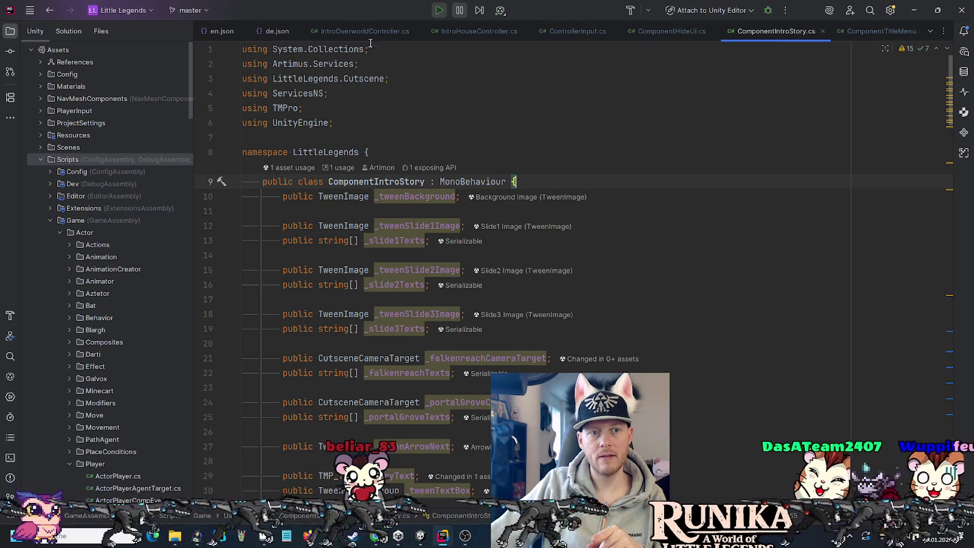
{"action": "left_click", "coordinate": [368, 34]}
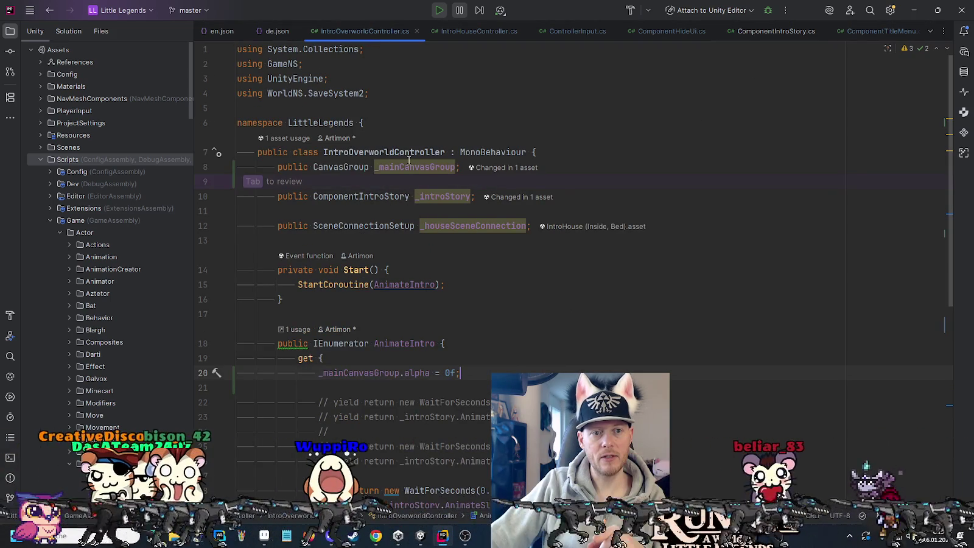
{"action": "left_click", "coordinate": [400, 166]}
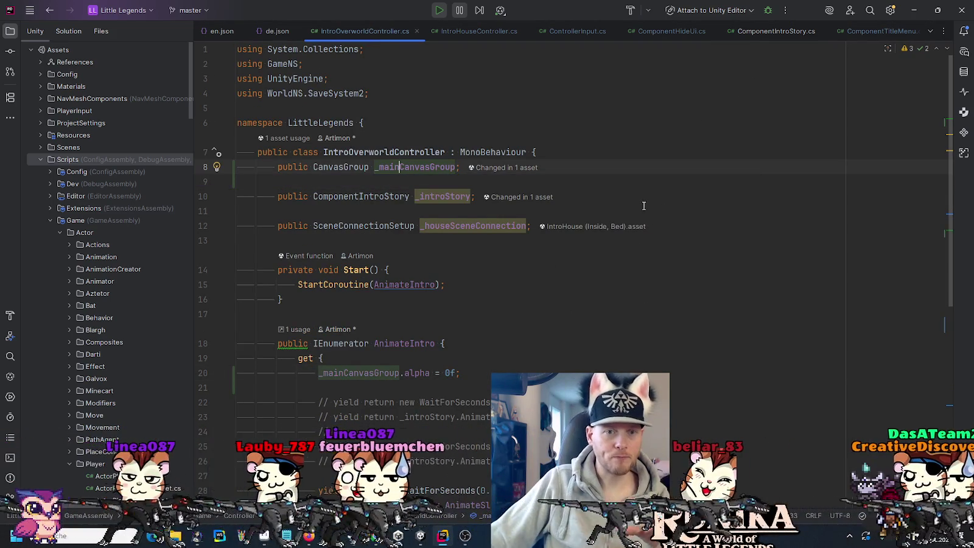
{"action": "left_click", "coordinate": [670, 34]}
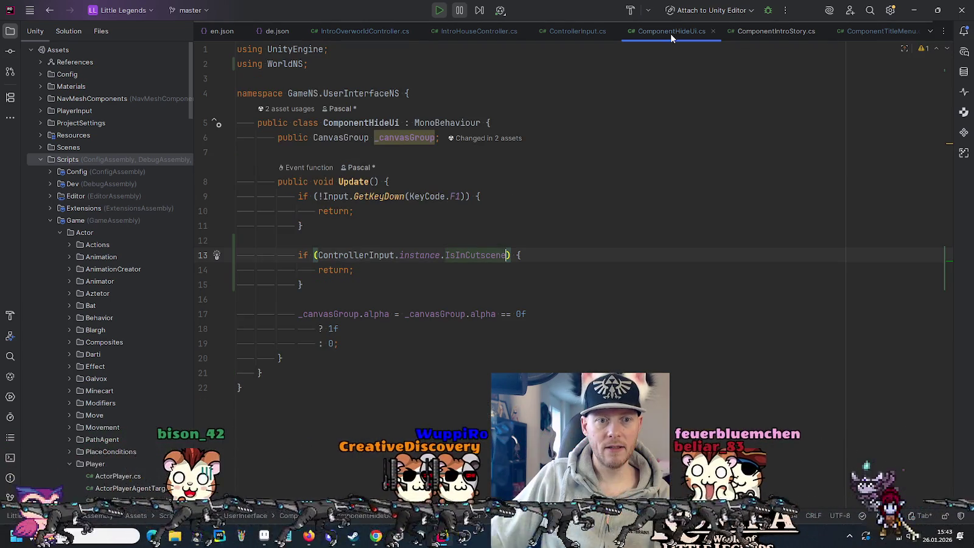
Add 'public bool IsActive => _canvasGroup.alpha == 0f;' below the _canvasGroup field
{"action": "left_click", "coordinate": [627, 141]}
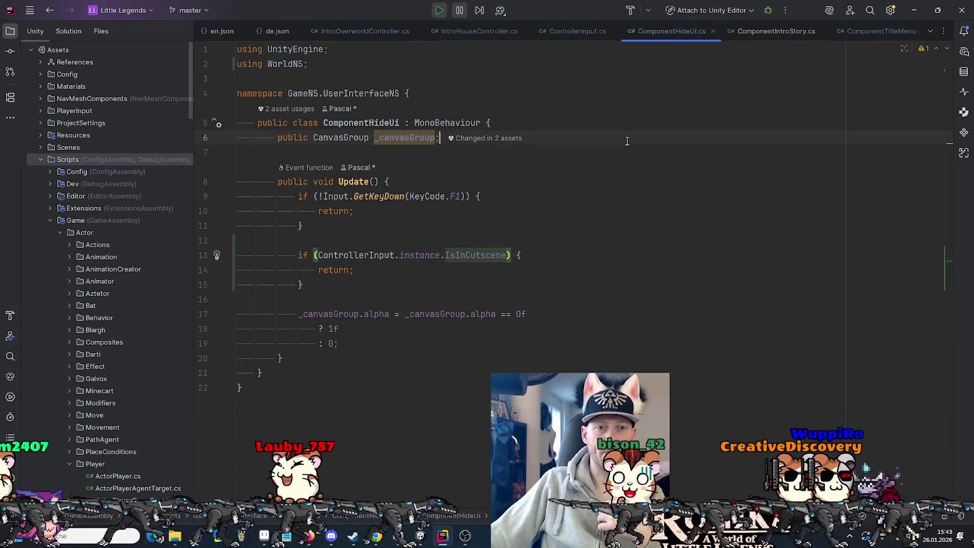
{"action": "key", "text": "Return"}
{"action": "key", "text": "Return"}
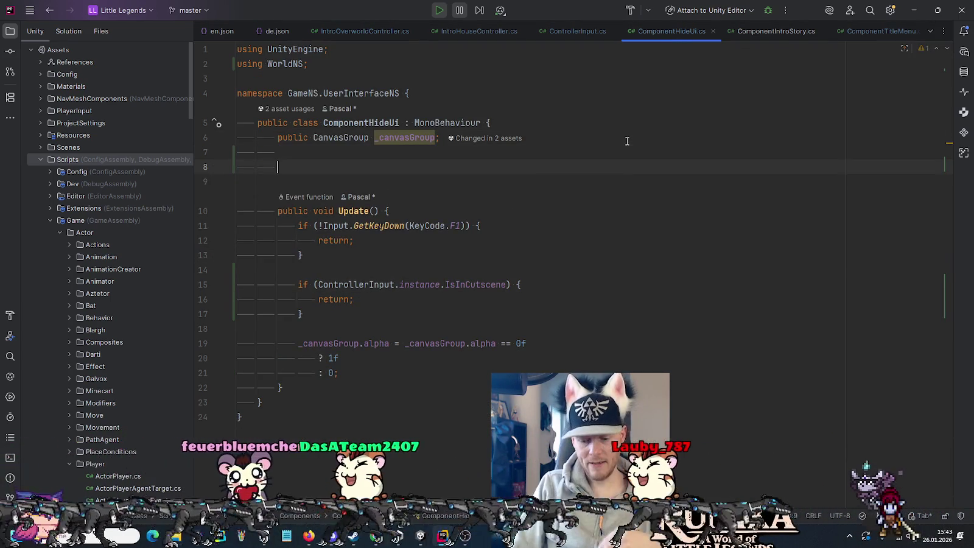
{"action": "type", "text": "pu"}
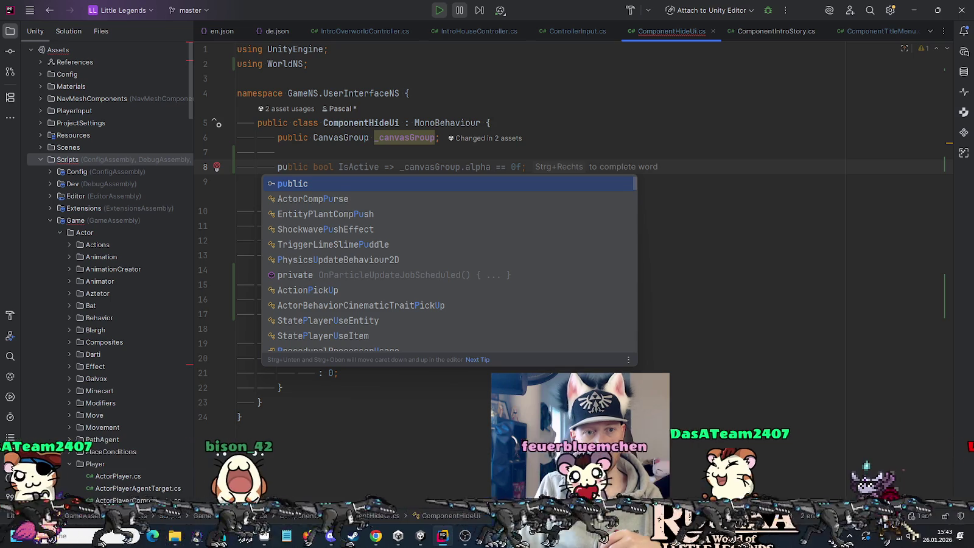
{"action": "key", "text": "Return"}
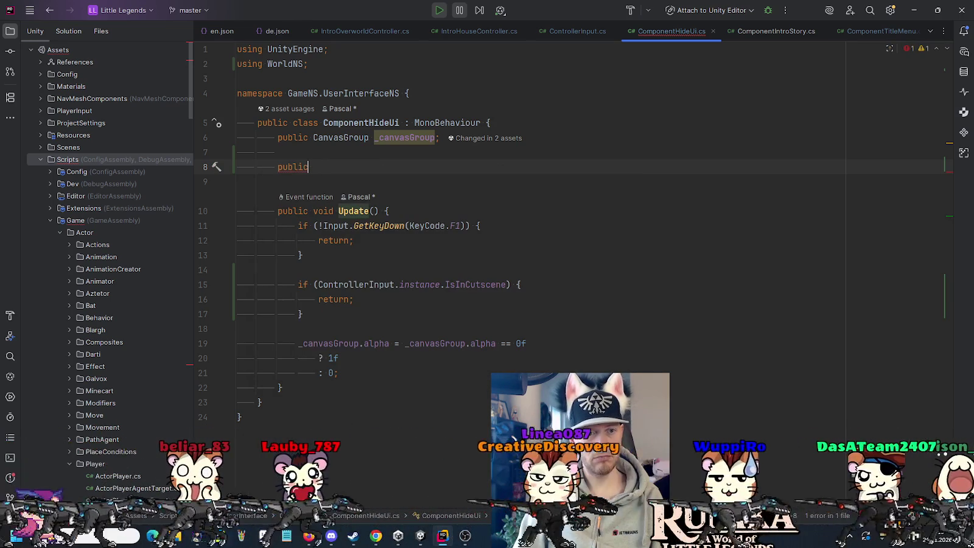
{"action": "key", "text": "Tab"}
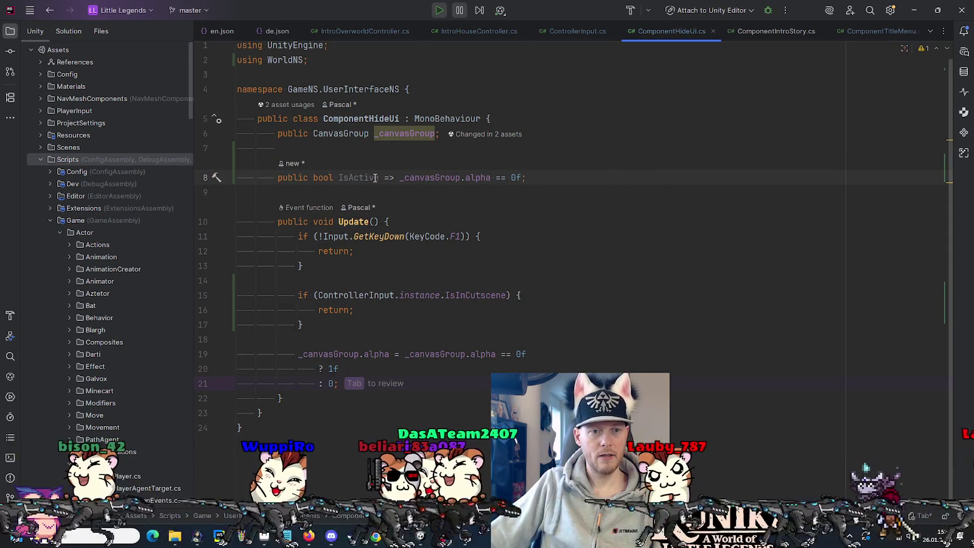
{"action": "left_click", "coordinate": [389, 149]}
{"action": "left_click", "coordinate": [384, 182]}
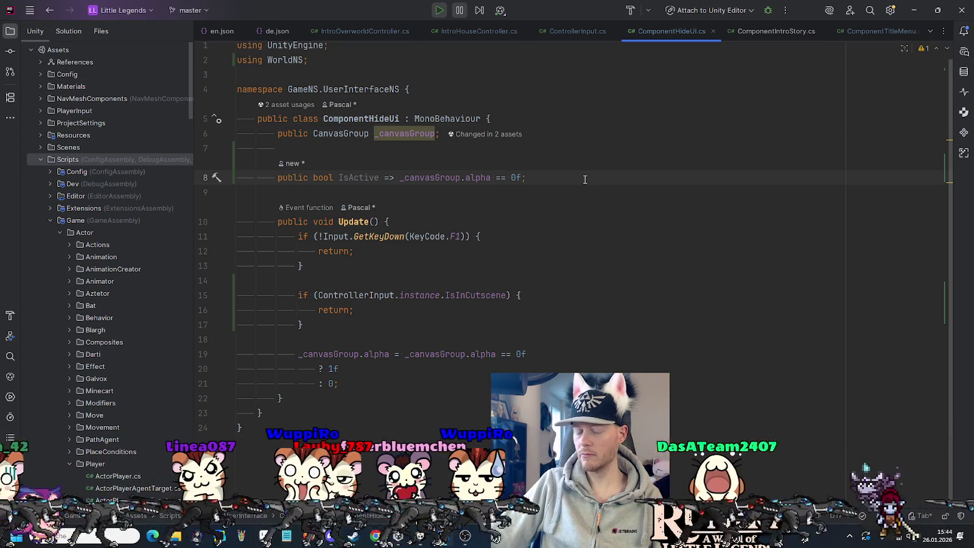
{"action": "left_click", "coordinate": [573, 177]}
{"action": "left_click_drag", "start_coordinate": [573, 167], "coordinate": [570, 149]}
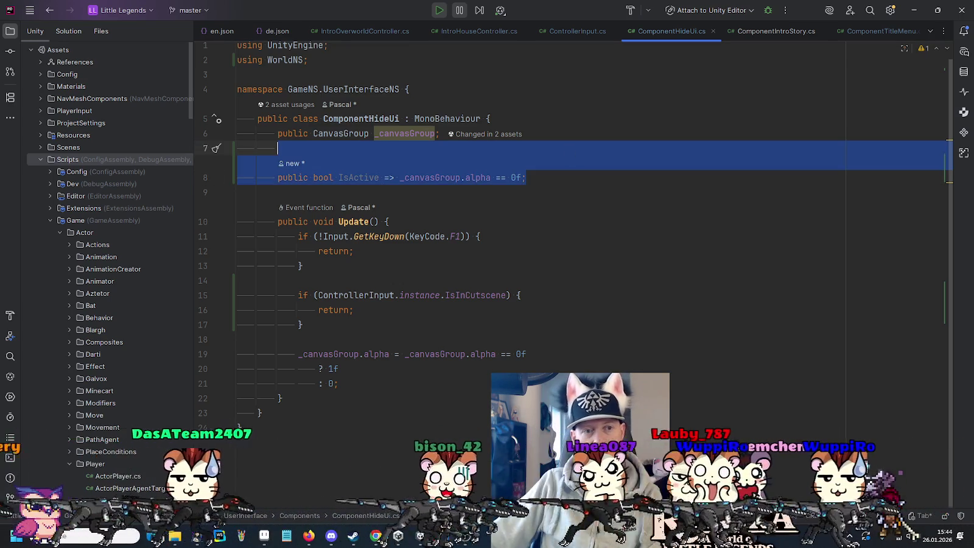
Replace IsActive with an EnterCutscene() method setting alpha to 0f and calling gameObject.SetActive(false)
{"action": "key", "text": "Delete"}
{"action": "left_click", "coordinate": [356, 344]}
{"action": "left_click", "coordinate": [353, 358]}
{"action": "key", "text": "Return"}
{"action": "key", "text": "Return"}
{"action": "type", "text": "public "}
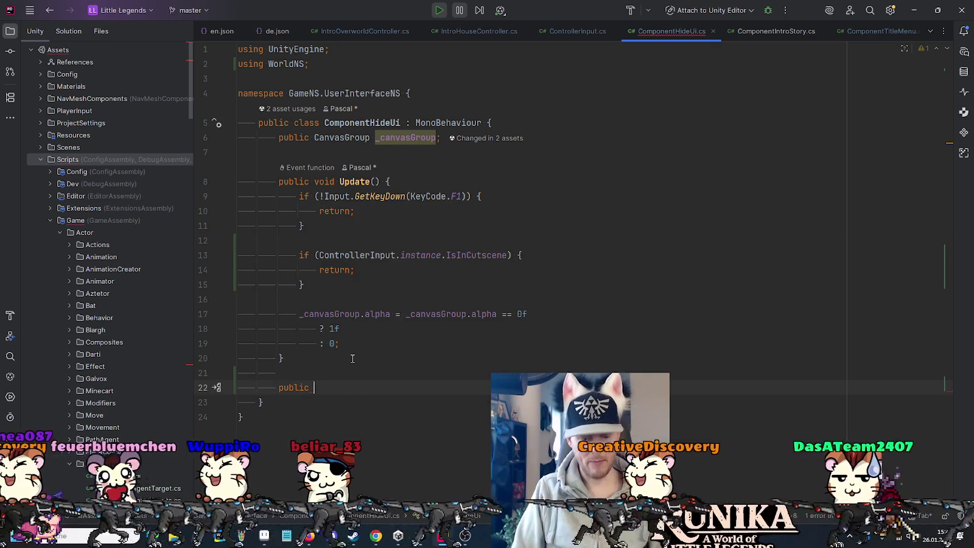
{"action": "type", "text": "void "}
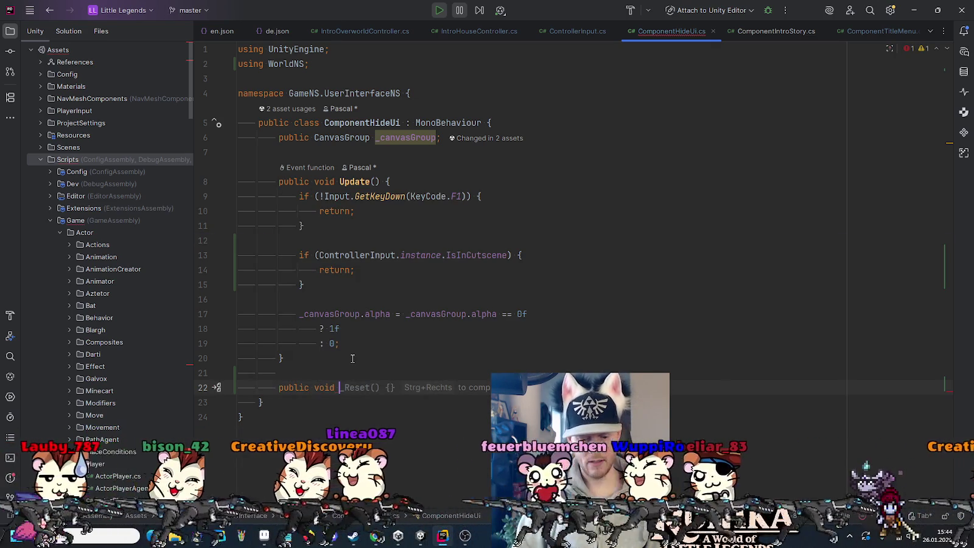
{"action": "type", "text": "Enter"}
{"action": "key", "text": "Escape"}
{"action": "type", "text": "Cutscene() {"}
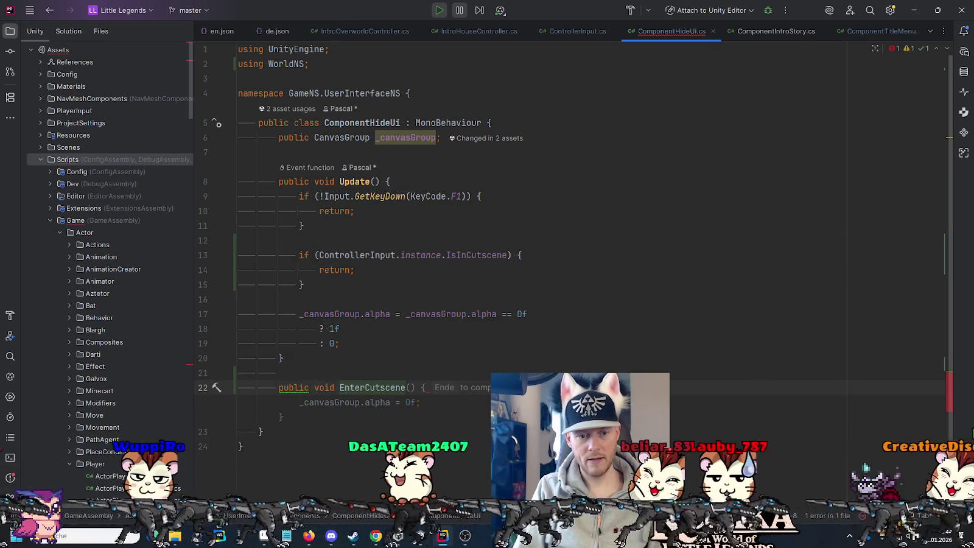
{"action": "key", "text": "Tab"}
{"action": "key", "text": "Return"}
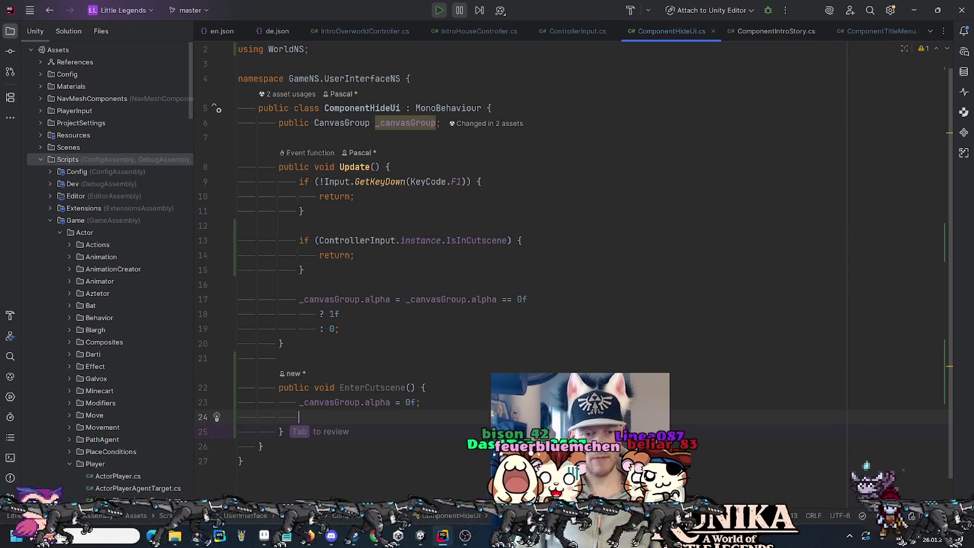
{"action": "type", "text": "ga"}
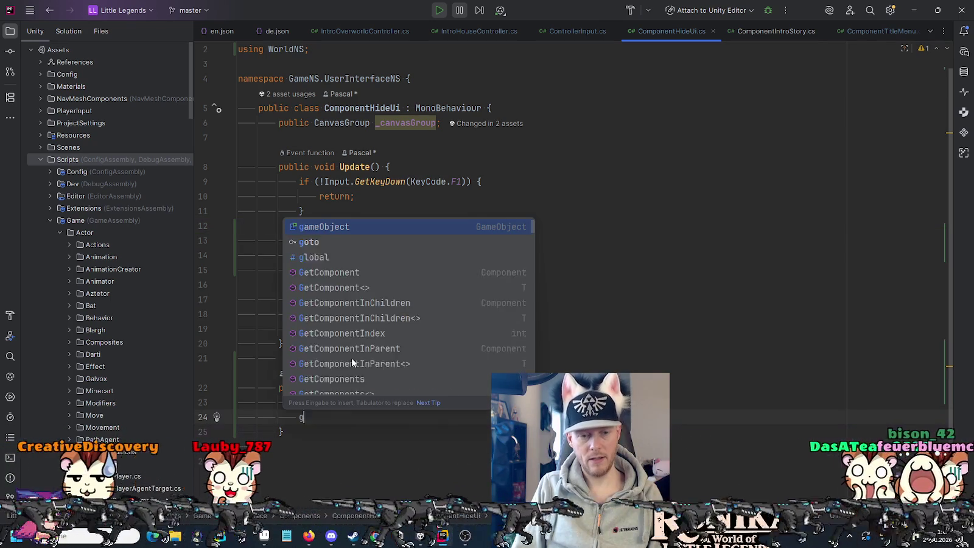
{"action": "key", "text": "Tab"}
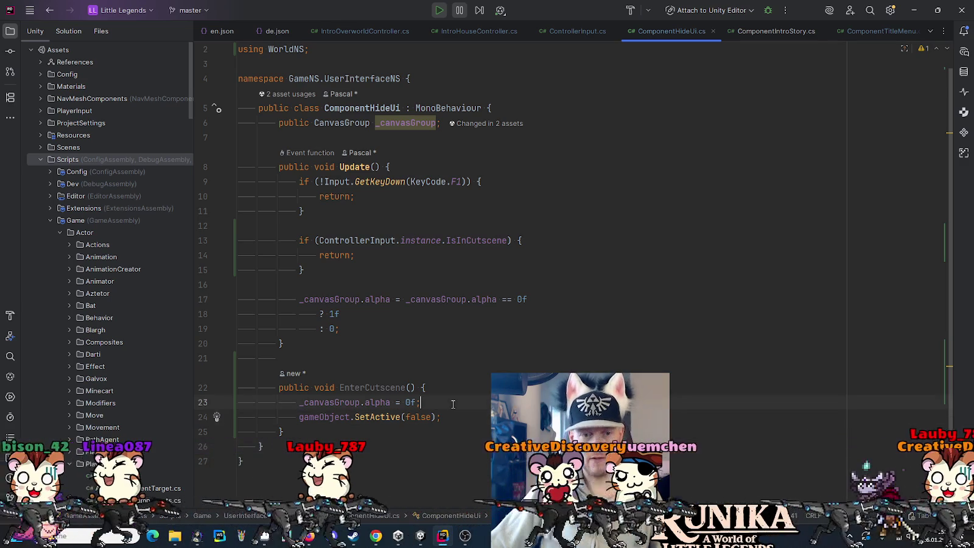
Select the ComponentHideUi class name and go back to IntroOverworldController.cs
{"action": "double_click", "coordinate": [386, 387]}
{"action": "left_click", "coordinate": [379, 108]}
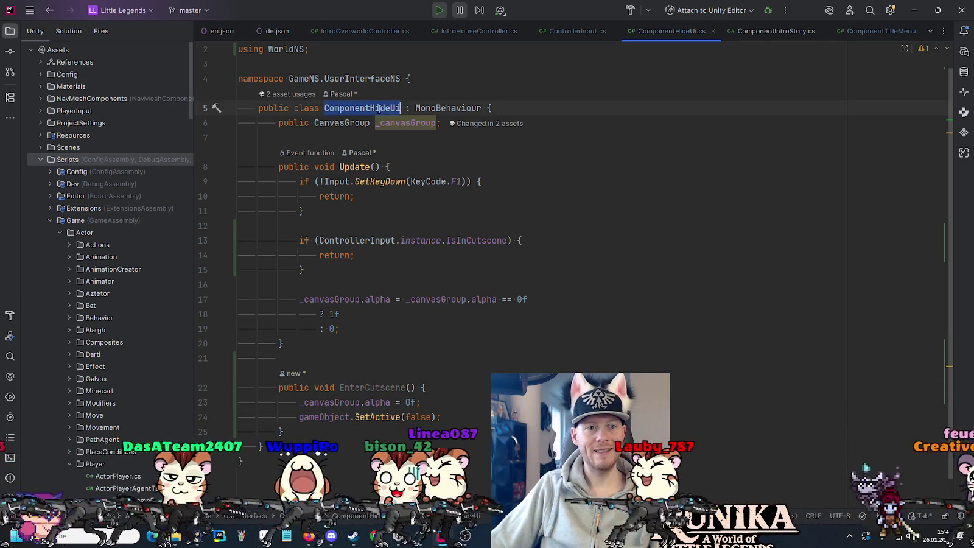
{"action": "left_click", "coordinate": [352, 33]}
Change the _mainCanvasGroup field into a ComponentHideUi[] array named _uiHiders, importing its namespace
{"action": "double_click", "coordinate": [341, 166]}
{"action": "type", "text": "ComponentHideUi"}
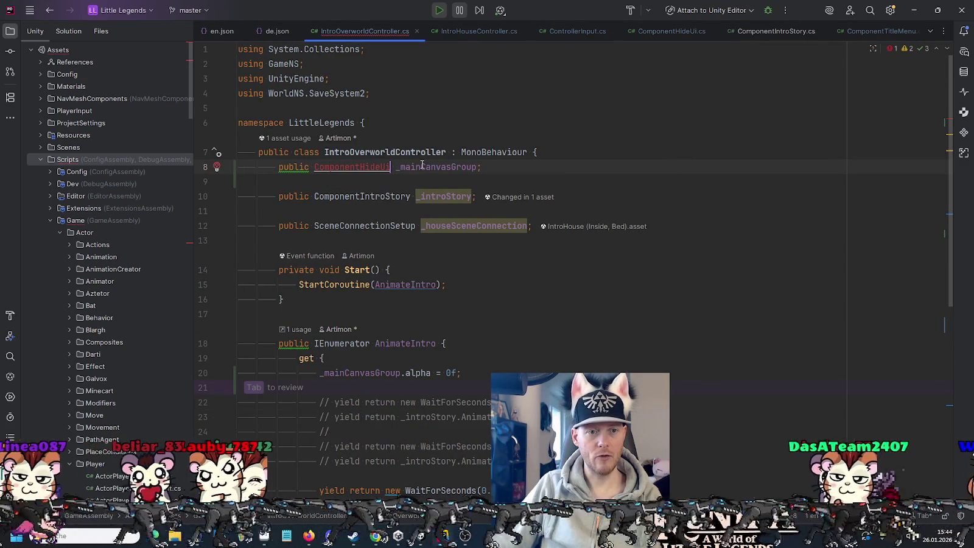
{"action": "double_click", "coordinate": [422, 166]}
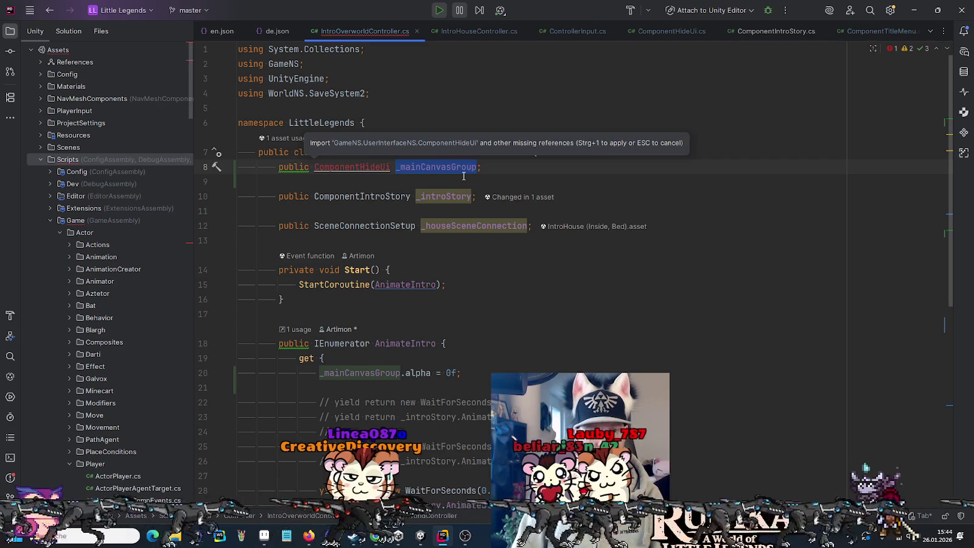
{"action": "type", "text": "_"}
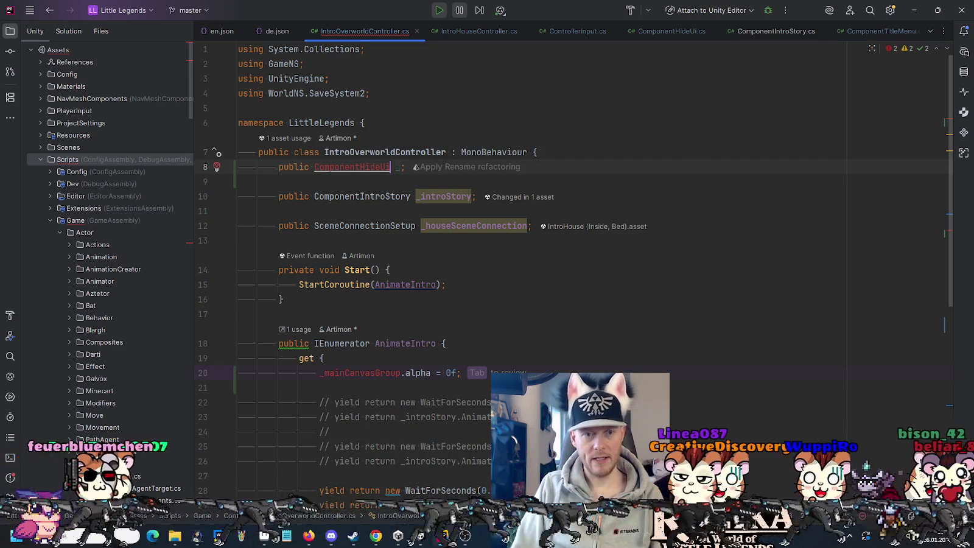
{"action": "type", "text": "[]"}
{"action": "key", "text": "alt+Return"}
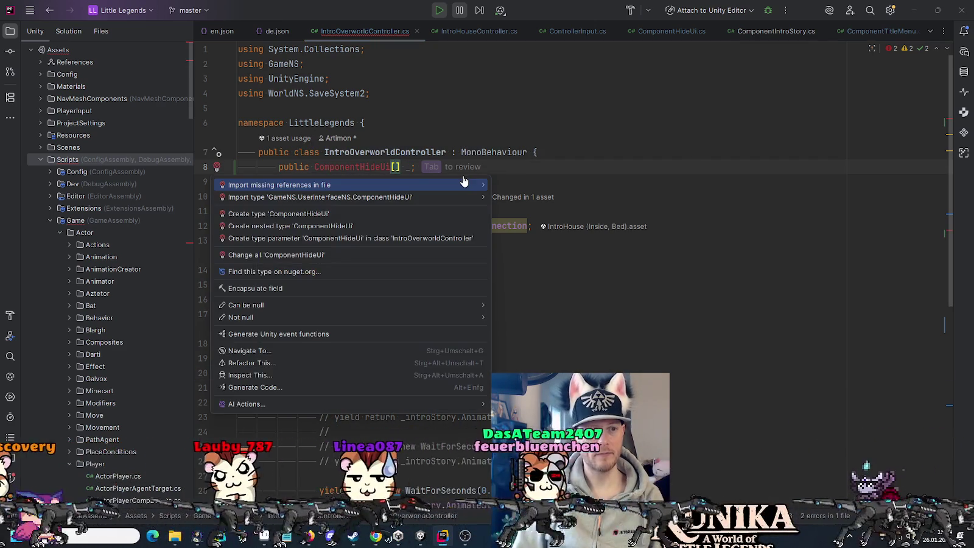
{"action": "key", "text": "Return"}
{"action": "type", "text": "uiHiders"}
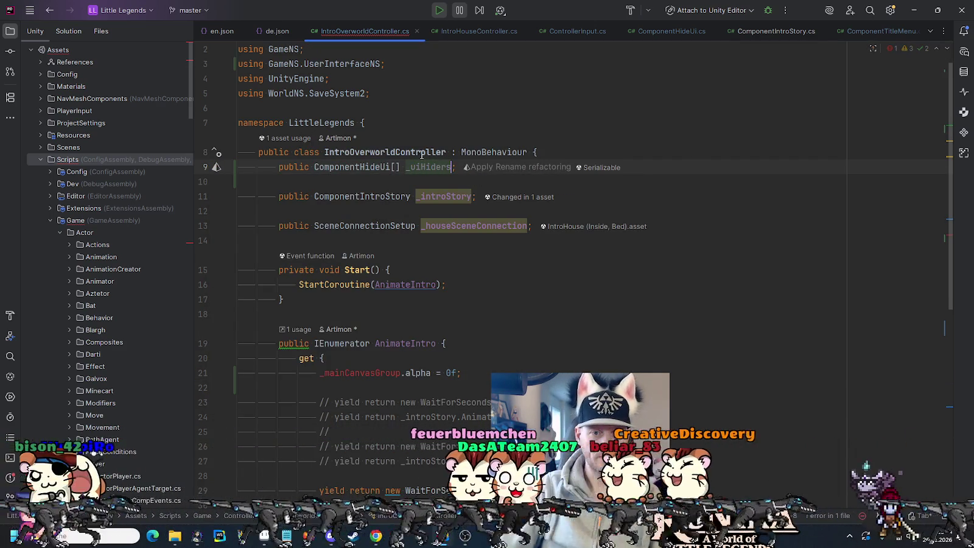
{"action": "double_click", "coordinate": [421, 166]}
Replace the alpha reset line with a foreach over _uiHiders calling uiHider.EnterCutscene()
{"action": "scroll", "coordinate": [423, 179], "scroll_direction": "down", "scroll_amount": 2}
{"action": "scroll", "coordinate": [444, 213], "scroll_direction": "down", "scroll_amount": 3}
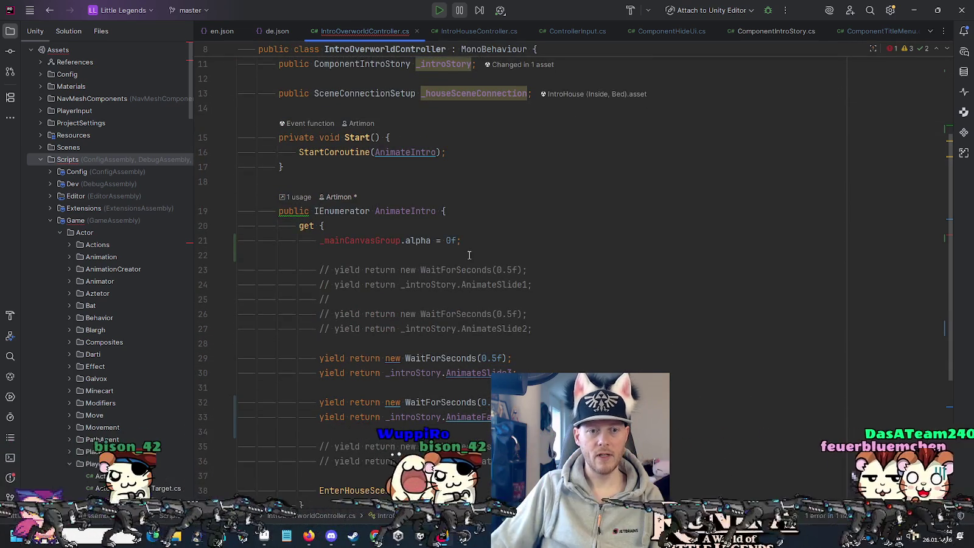
{"action": "left_click_drag", "start_coordinate": [475, 244], "coordinate": [318, 241]}
{"action": "type", "text": "_uiHiders"}
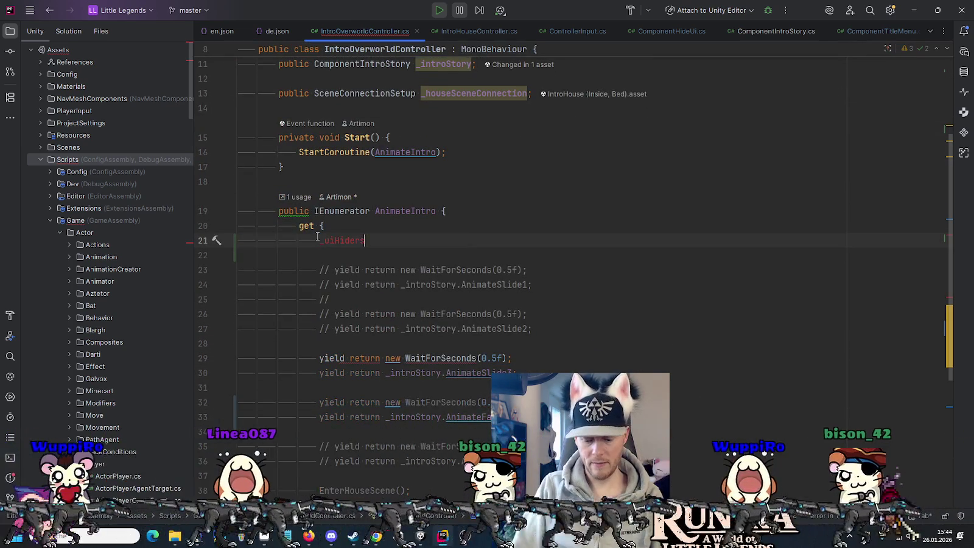
{"action": "type", "text": ".fore"}
{"action": "key", "text": "Return"}
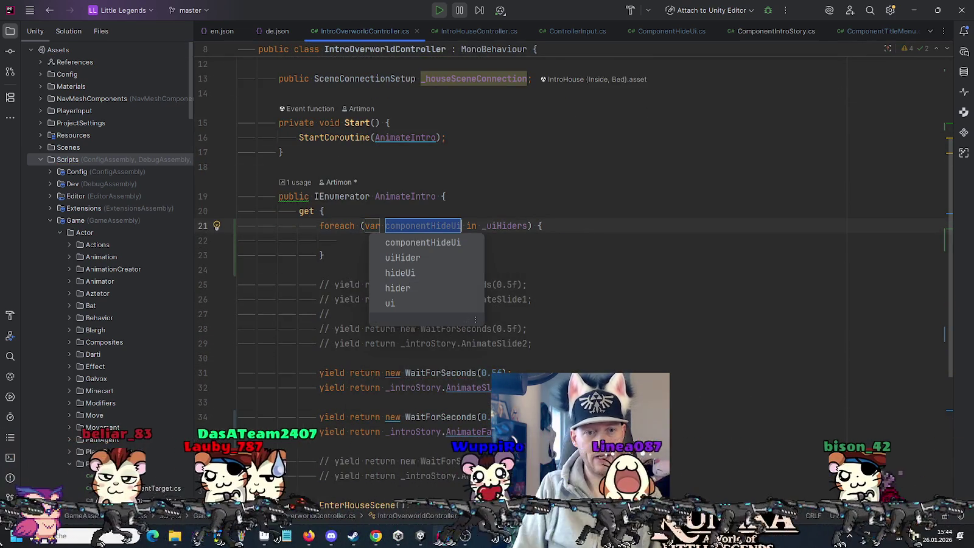
{"action": "key", "text": "Return"}
{"action": "key", "text": "Return"}
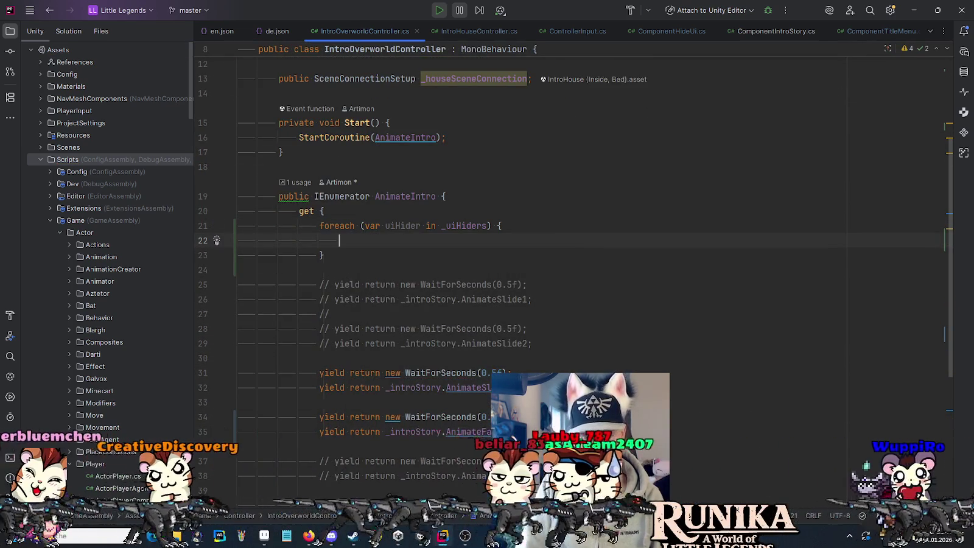
{"action": "type", "text": "uiHider.EnterCutscen"}
{"action": "key", "text": "Return"}
{"action": "type", "text": ";"}
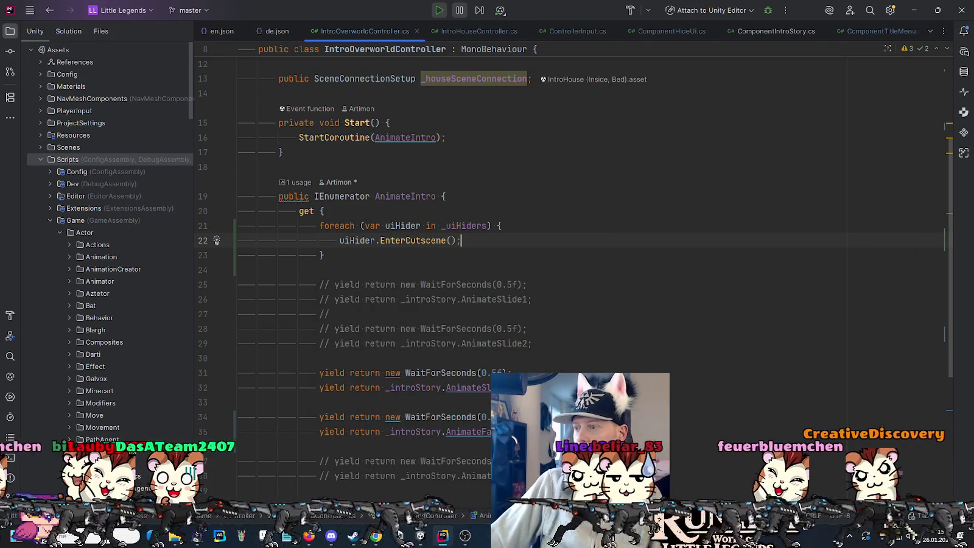
{"action": "left_click", "coordinate": [426, 152]}
{"action": "scroll", "coordinate": [558, 150], "scroll_direction": "up", "scroll_amount": 4}
{"action": "left_click", "coordinate": [558, 149]}
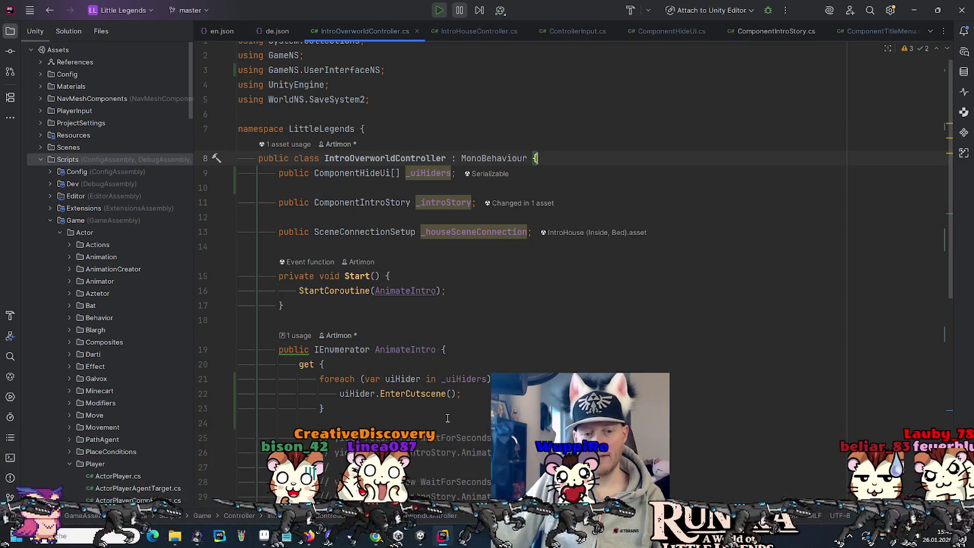
{"action": "key", "text": "alt+Tab"}
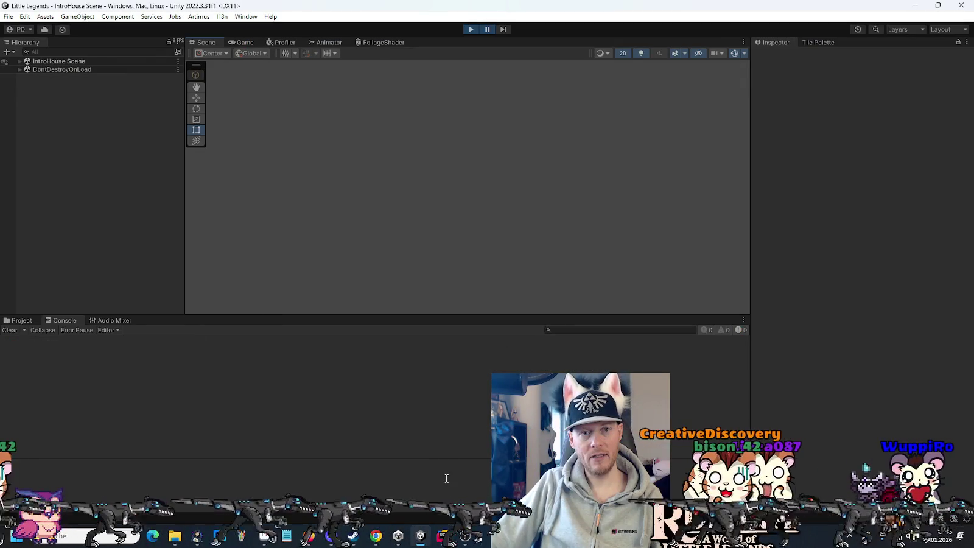
Stop play mode and select Intro Controller under ControllersPresetIngame in the Hierarchy
{"action": "left_click", "coordinate": [471, 30]}
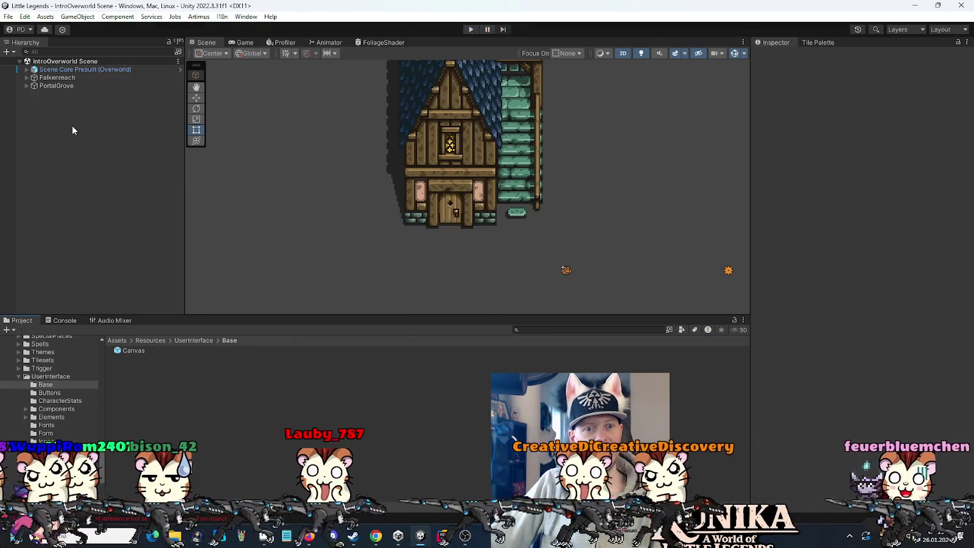
{"action": "left_click", "coordinate": [26, 70]}
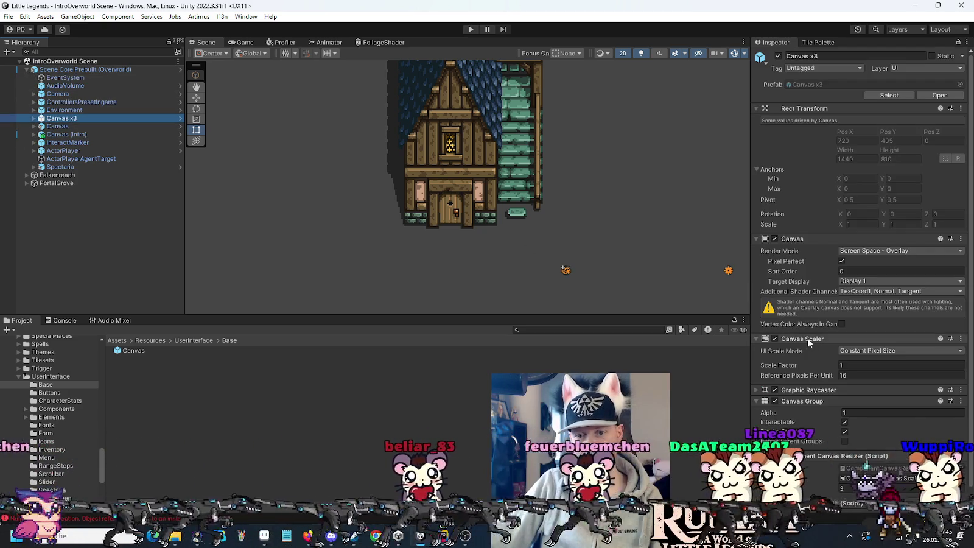
{"action": "scroll", "coordinate": [809, 494], "scroll_direction": "down", "scroll_amount": 1}
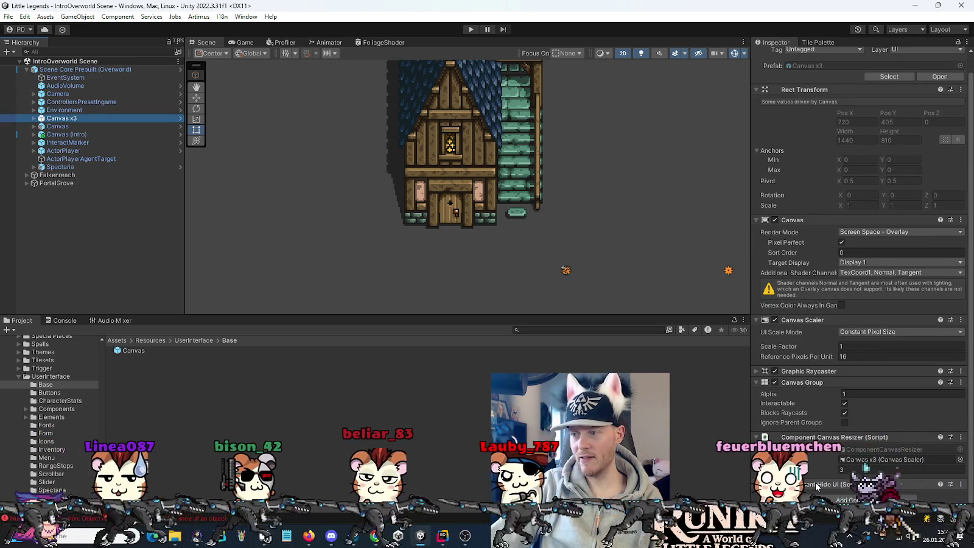
{"action": "left_click", "coordinate": [61, 126]}
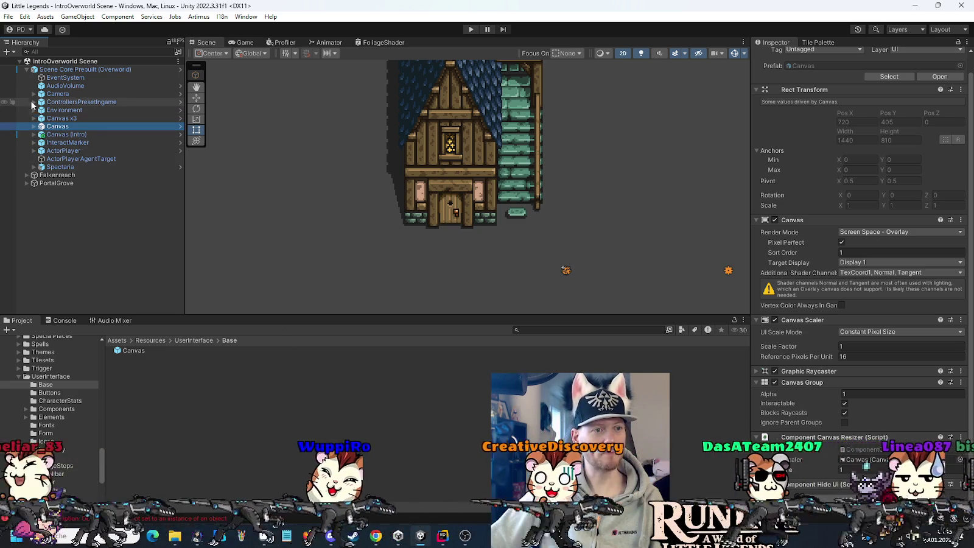
{"action": "left_click", "coordinate": [33, 101]}
{"action": "left_click", "coordinate": [67, 257]}
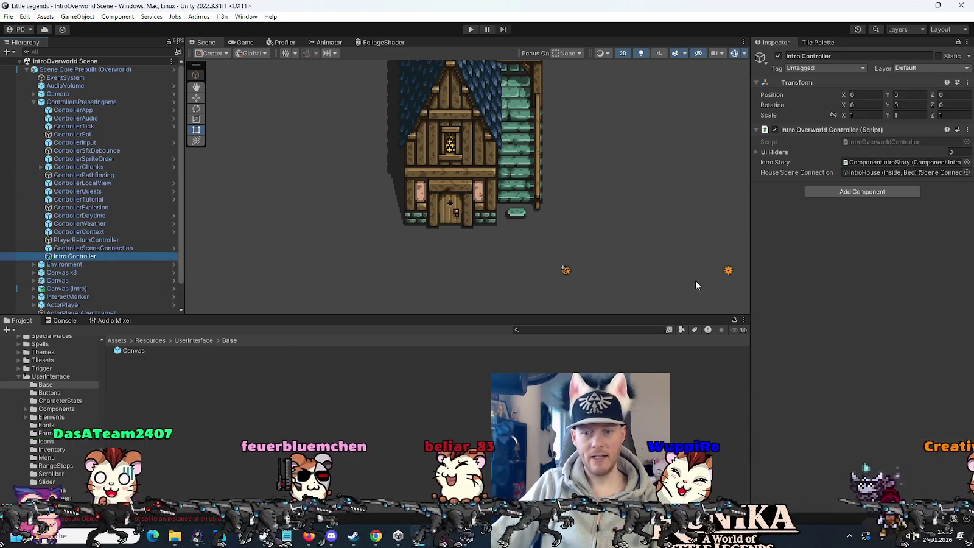
Add Canvas x3 and Canvas as entries of the Intro Controller's Ui Hiders list
{"action": "left_click", "coordinate": [757, 152]}
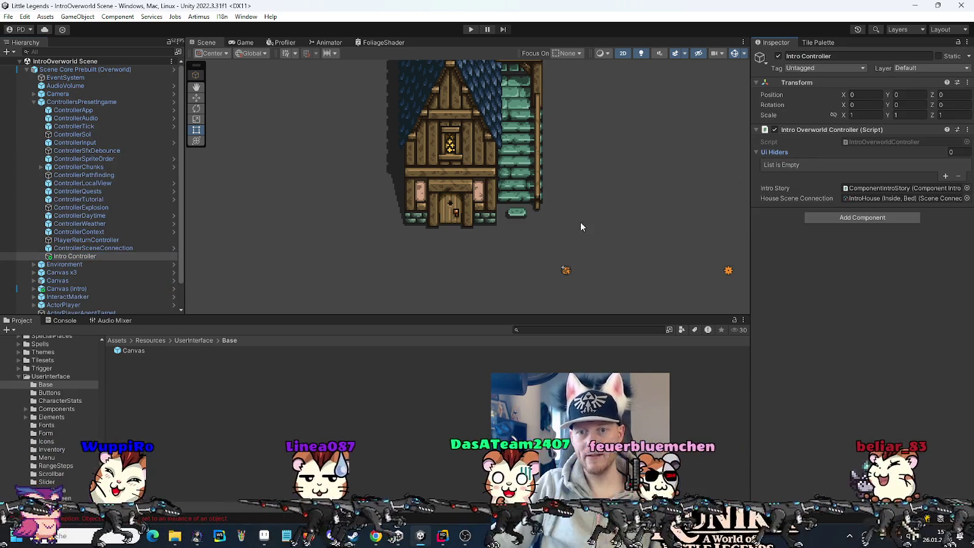
{"action": "mouse_move", "coordinate": [63, 272]}
{"action": "left_mouse_down"}
{"action": "mouse_move", "coordinate": [823, 152]}
{"action": "mouse_move", "coordinate": [815, 153]}
{"action": "left_mouse_up"}
{"action": "left_click_drag", "start_coordinate": [59, 281], "coordinate": [847, 175]}
{"action": "left_click_drag", "start_coordinate": [779, 154], "coordinate": [777, 154]}
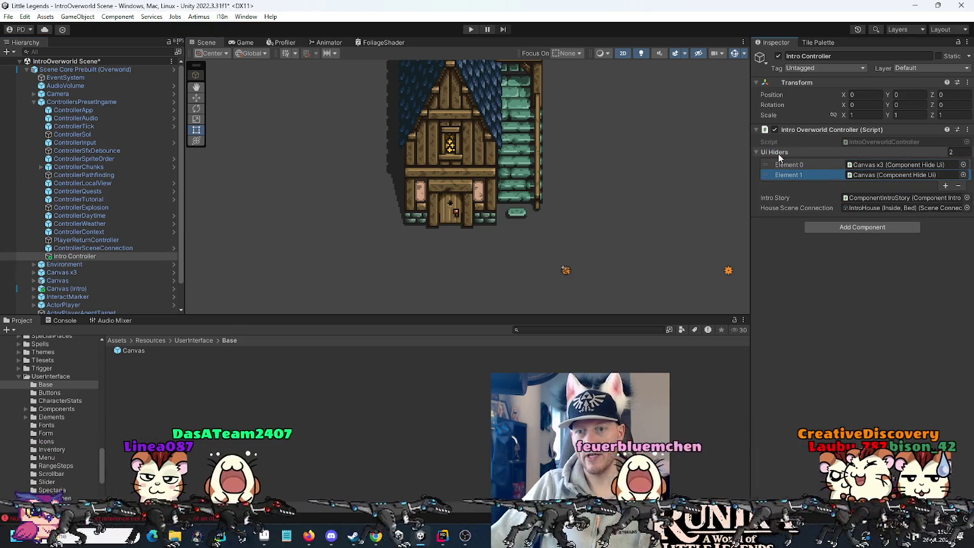
{"action": "left_click", "coordinate": [33, 103]}
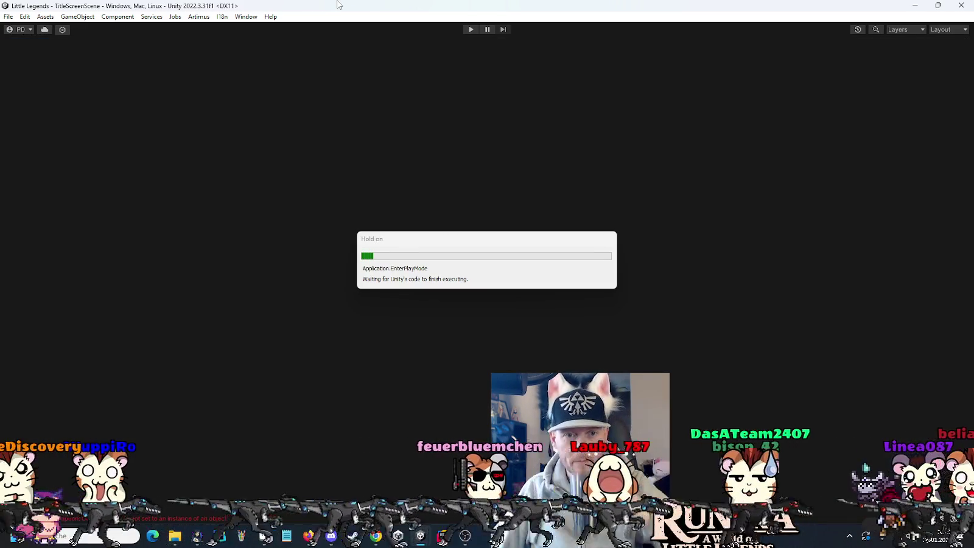
Look over the open scripts in Rider and close the ControllerInput.cs and ComponentHideUi.cs tabs
{"action": "key", "text": "alt+Tab"}
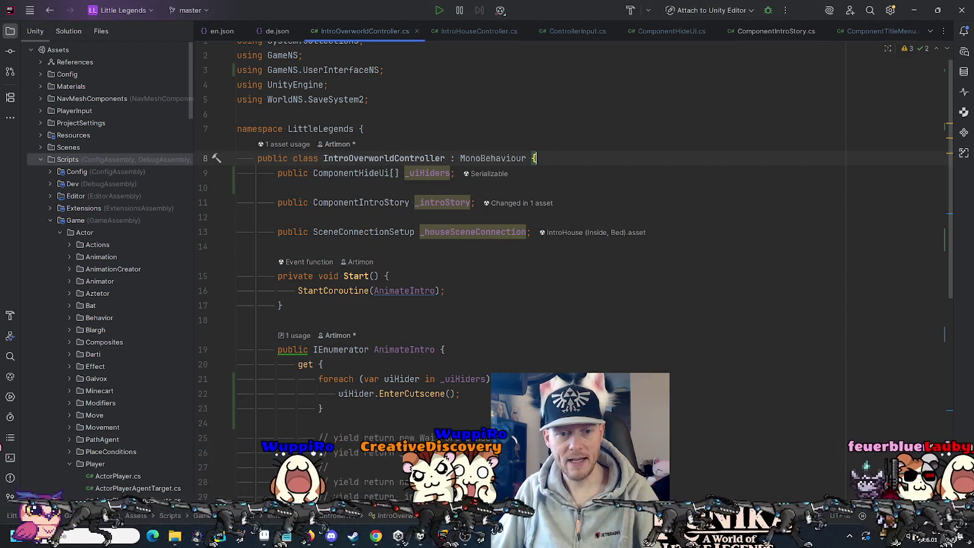
{"action": "scroll", "coordinate": [429, 350], "scroll_direction": "down", "scroll_amount": 5}
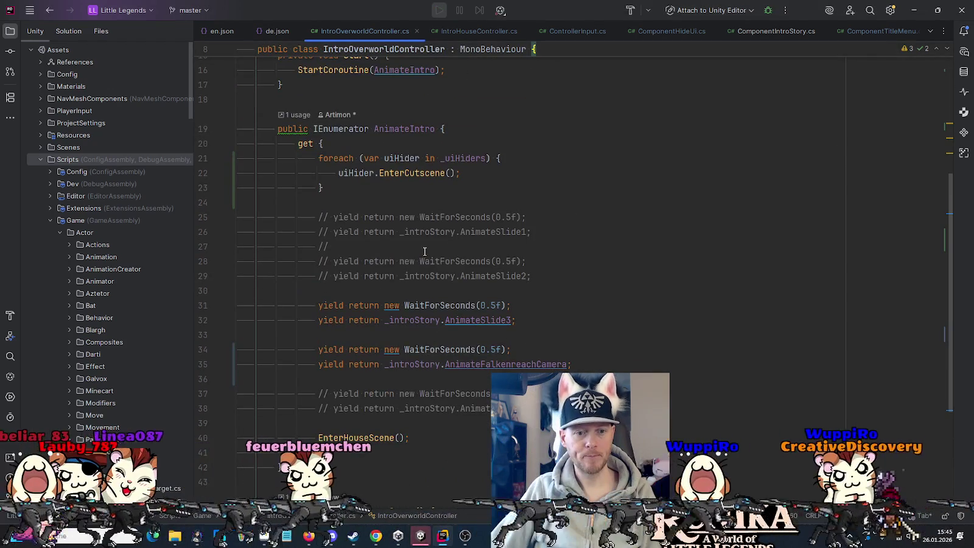
{"action": "scroll", "coordinate": [548, 244], "scroll_direction": "down", "scroll_amount": 4}
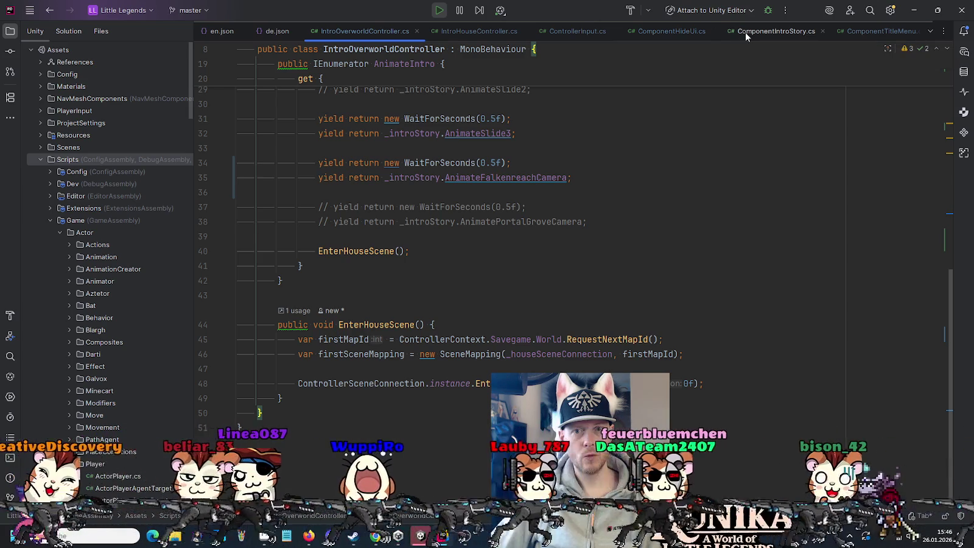
{"action": "left_click", "coordinate": [745, 32]}
{"action": "scroll", "coordinate": [822, 202], "scroll_direction": "down", "scroll_amount": 7}
{"action": "left_click_drag", "start_coordinate": [949, 132], "coordinate": [949, 440]}
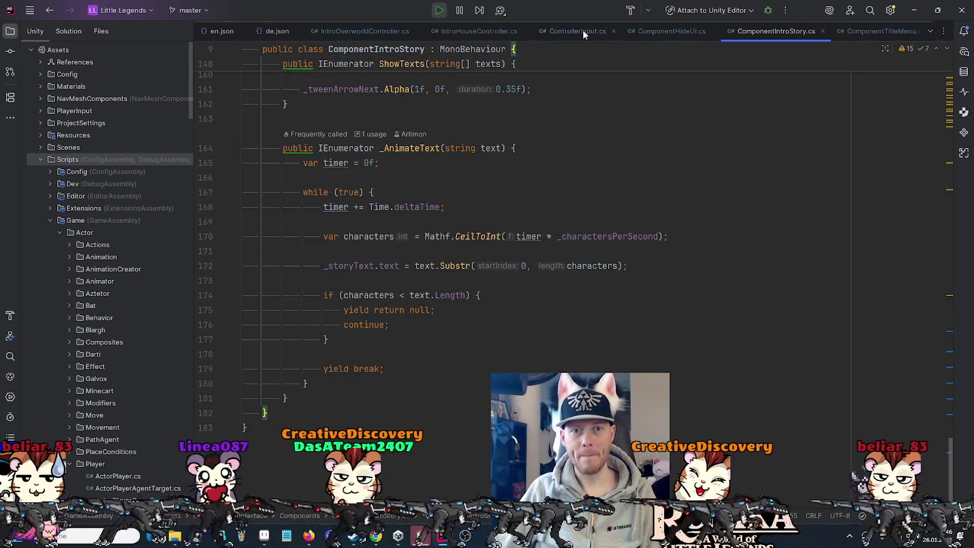
{"action": "left_click", "coordinate": [583, 32]}
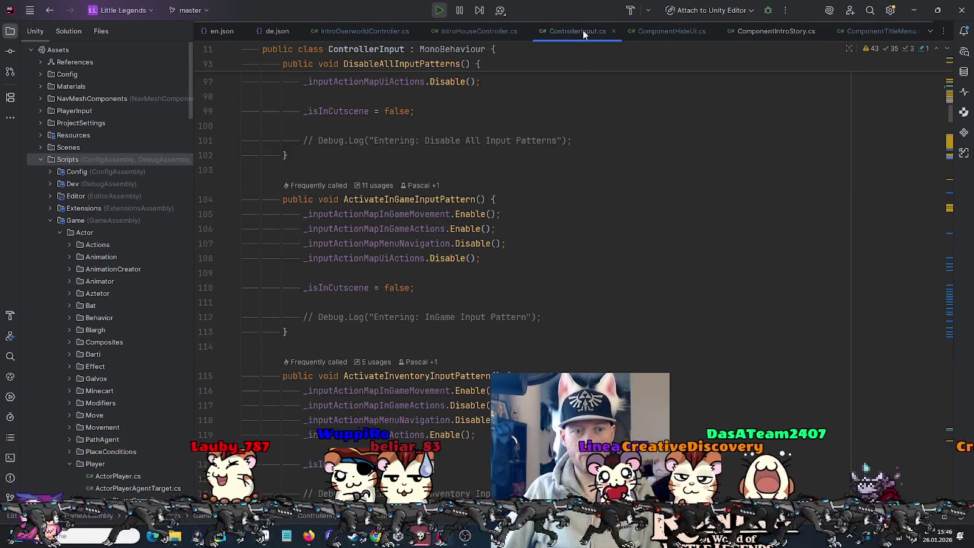
{"action": "middle_click", "coordinate": [583, 30]}
{"action": "left_click", "coordinate": [581, 30]}
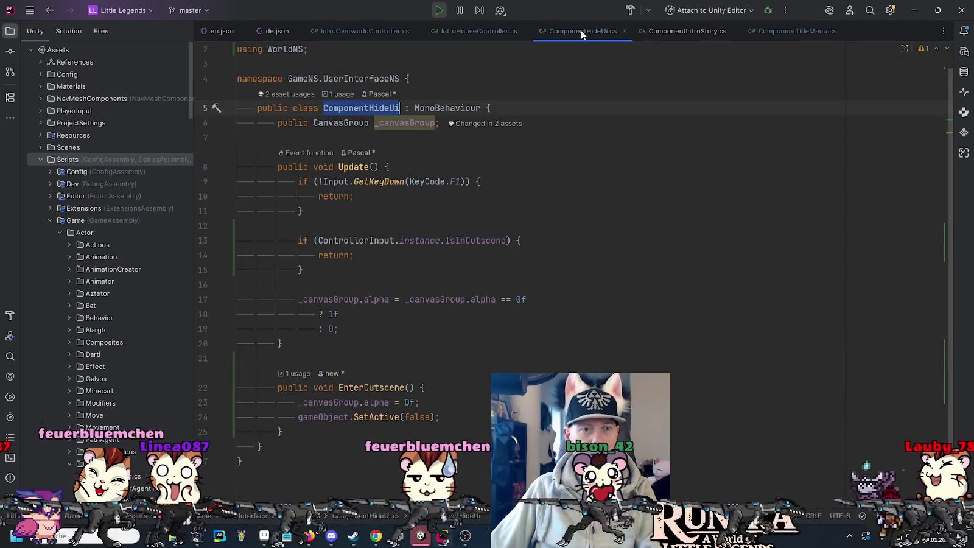
{"action": "middle_click", "coordinate": [580, 30]}
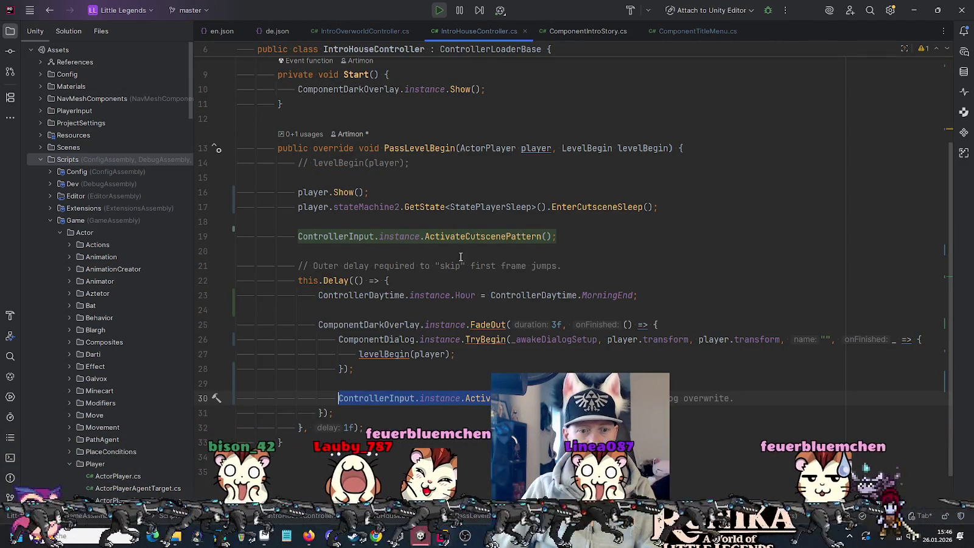
{"action": "left_click", "coordinate": [445, 371]}
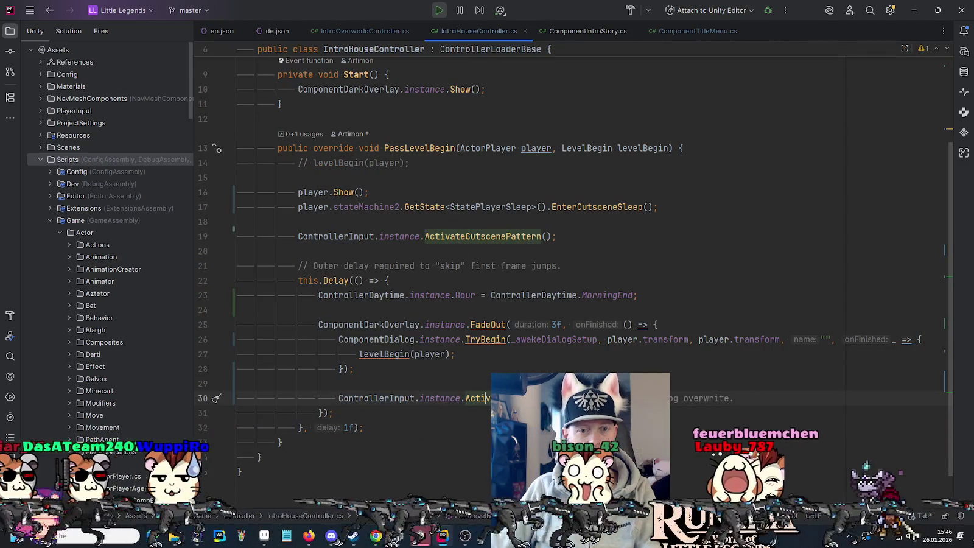
Return to IntroOverworldController.cs, test-run the game in Unity, then stop it
{"action": "left_click", "coordinate": [359, 31]}
{"action": "scroll", "coordinate": [479, 212], "scroll_direction": "up", "scroll_amount": 5}
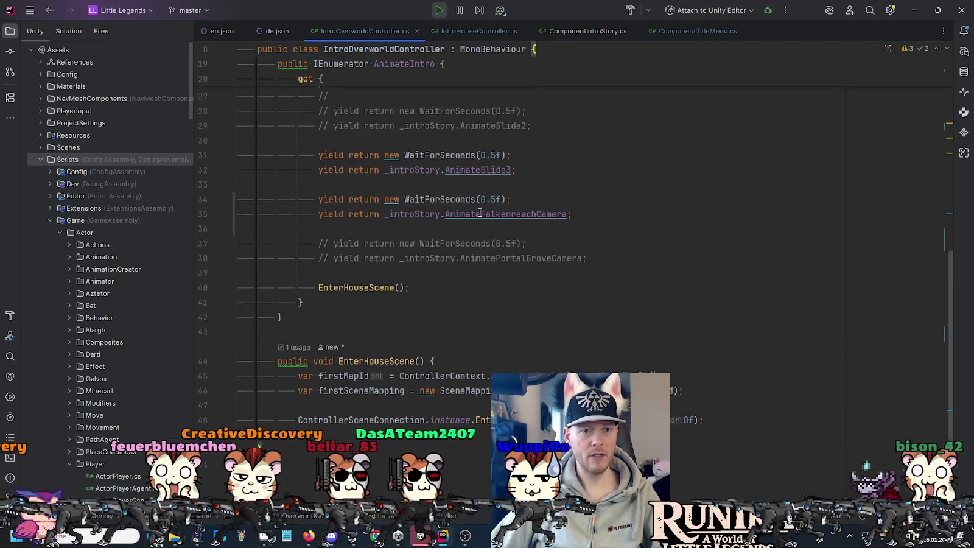
{"action": "scroll", "coordinate": [448, 186], "scroll_direction": "down", "scroll_amount": 2}
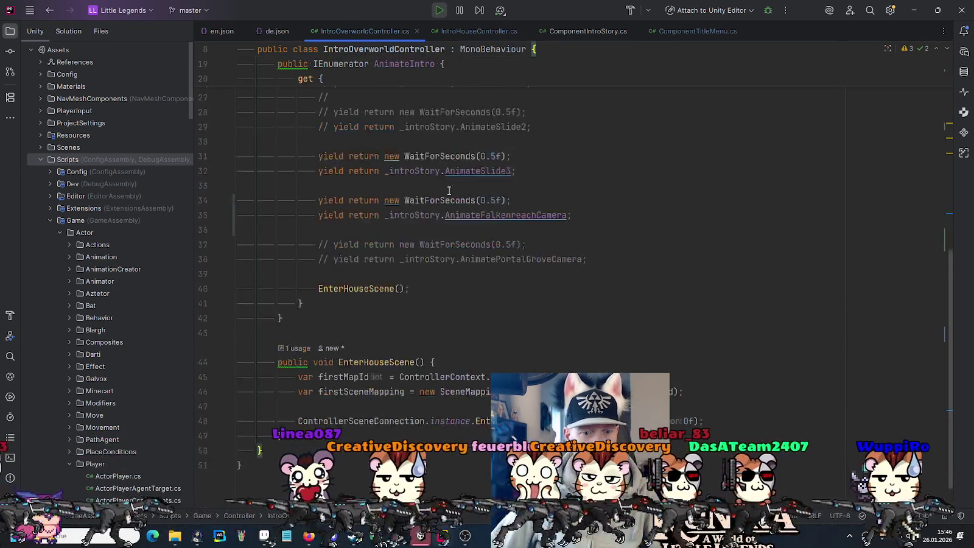
{"action": "scroll", "coordinate": [448, 192], "scroll_direction": "up", "scroll_amount": 8}
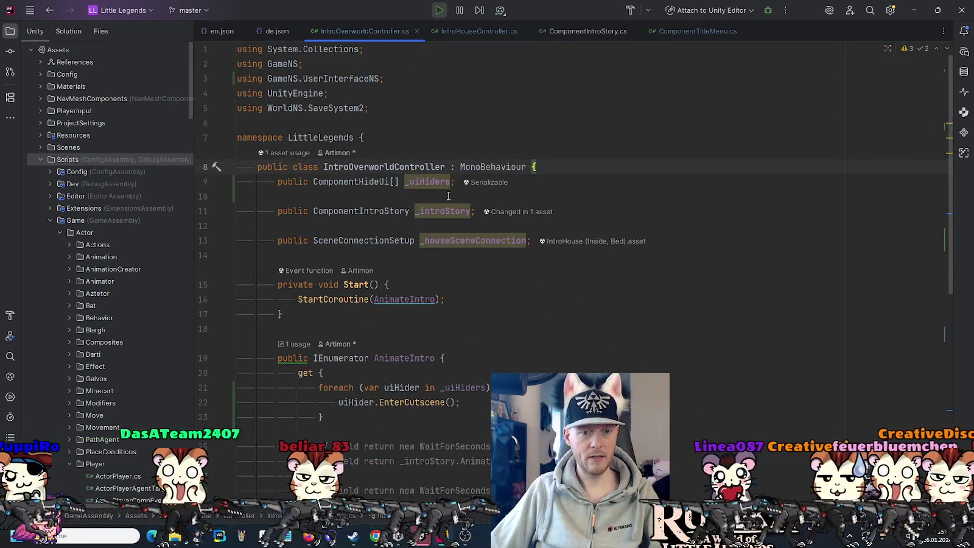
{"action": "left_click", "coordinate": [420, 536]}
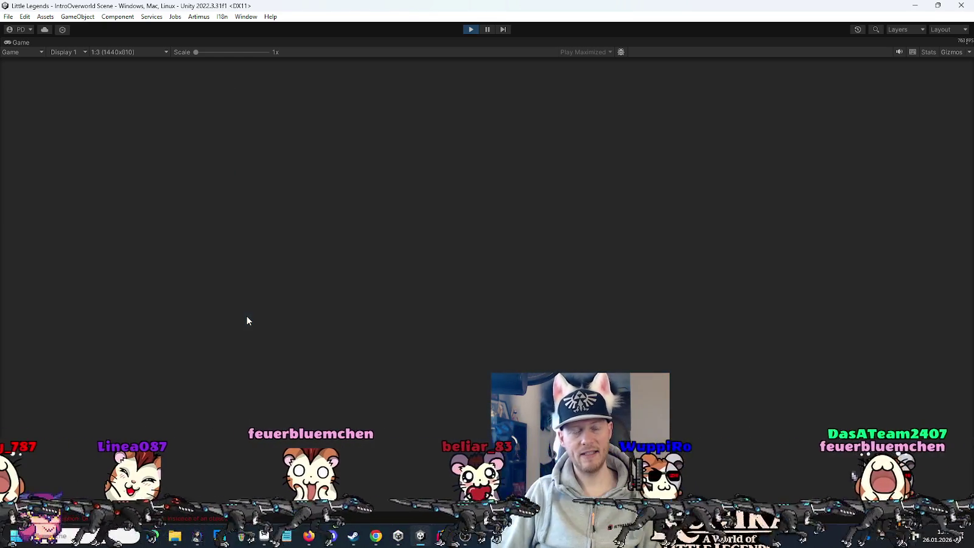
{"action": "left_click", "coordinate": [469, 29]}
{"action": "left_click", "coordinate": [443, 536]}
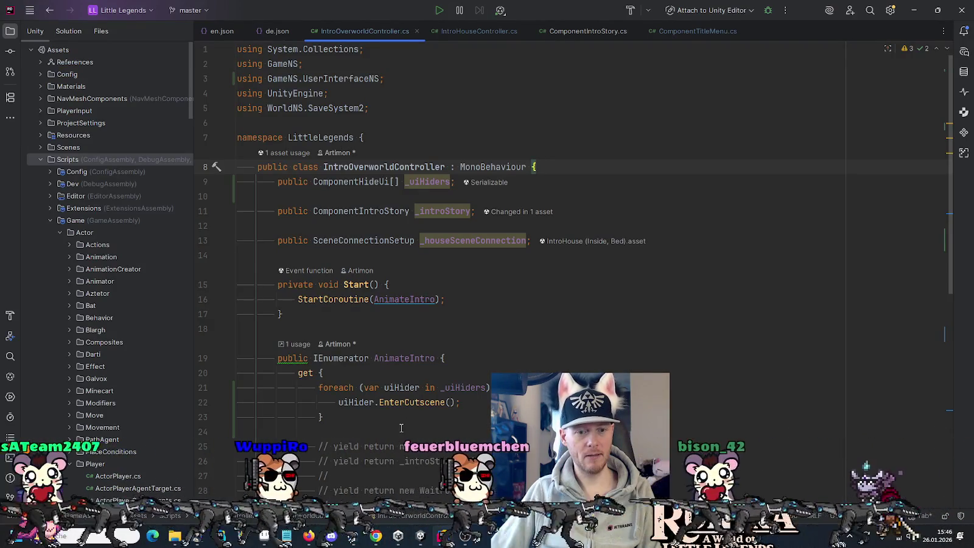
{"action": "left_click", "coordinate": [400, 401]}
In EnterCutscene, replace gameObject.SetActive(false) with enabled = false
{"action": "left_click", "coordinate": [407, 401], "text": "ctrl"}
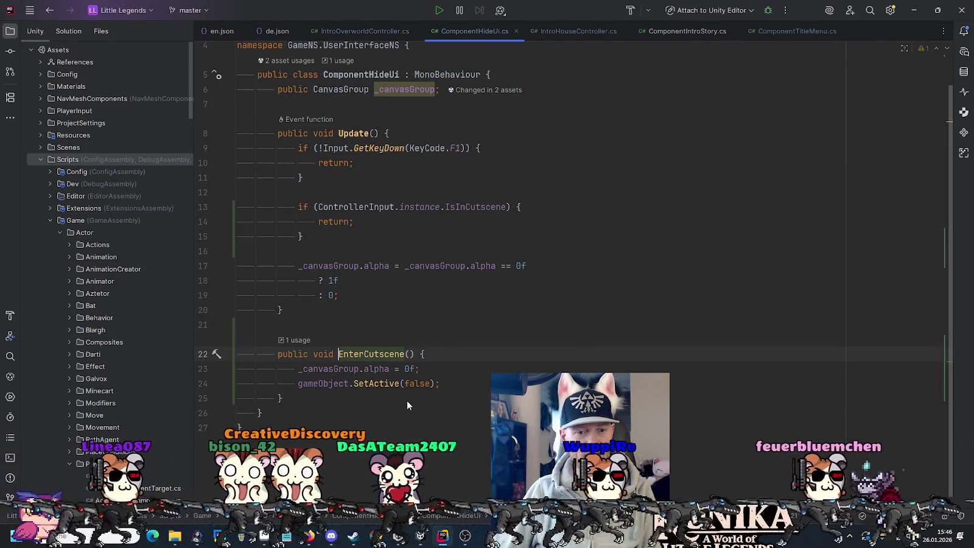
{"action": "left_click", "coordinate": [370, 382]}
{"action": "scroll", "coordinate": [372, 387], "scroll_direction": "up", "scroll_amount": 1}
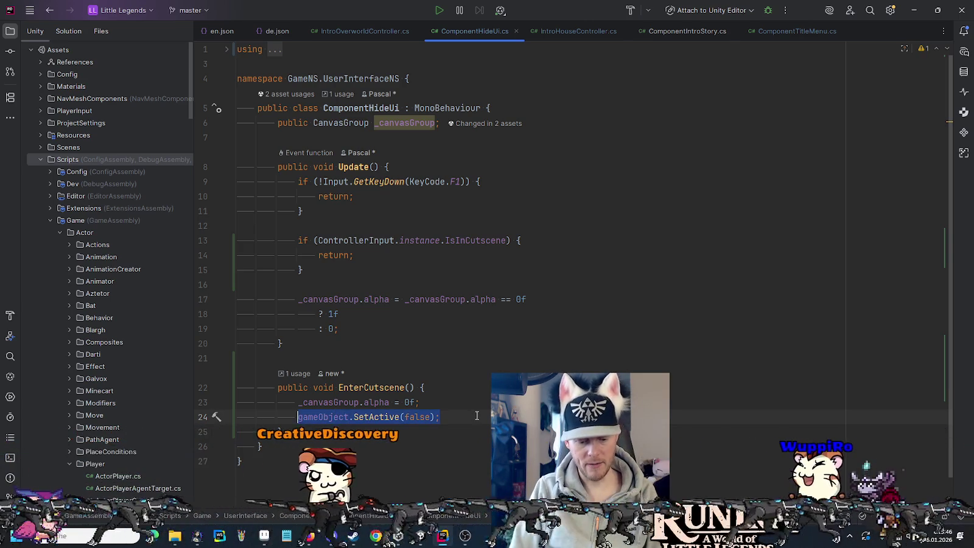
{"action": "type", "text": "en"}
{"action": "key", "text": "Return"}
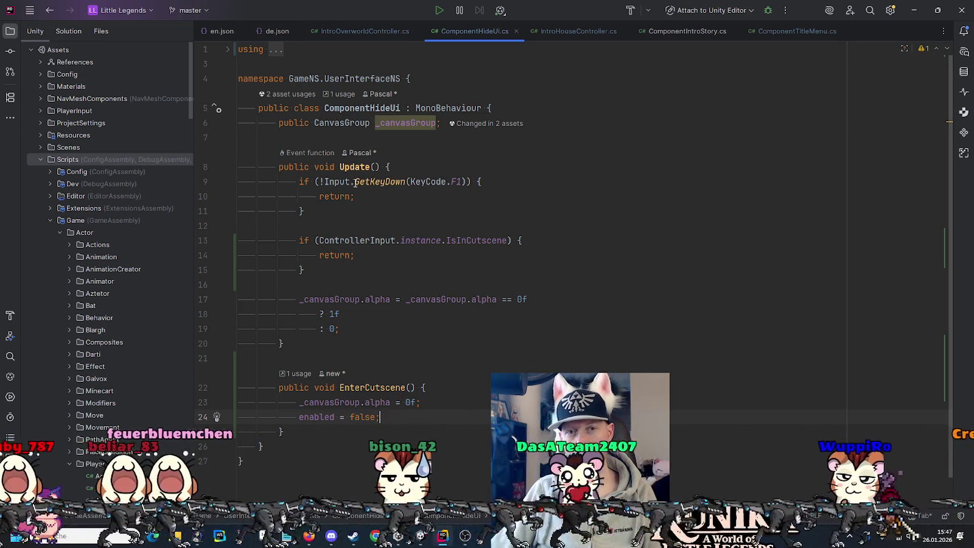
{"action": "mouse_move", "coordinate": [354, 184]}
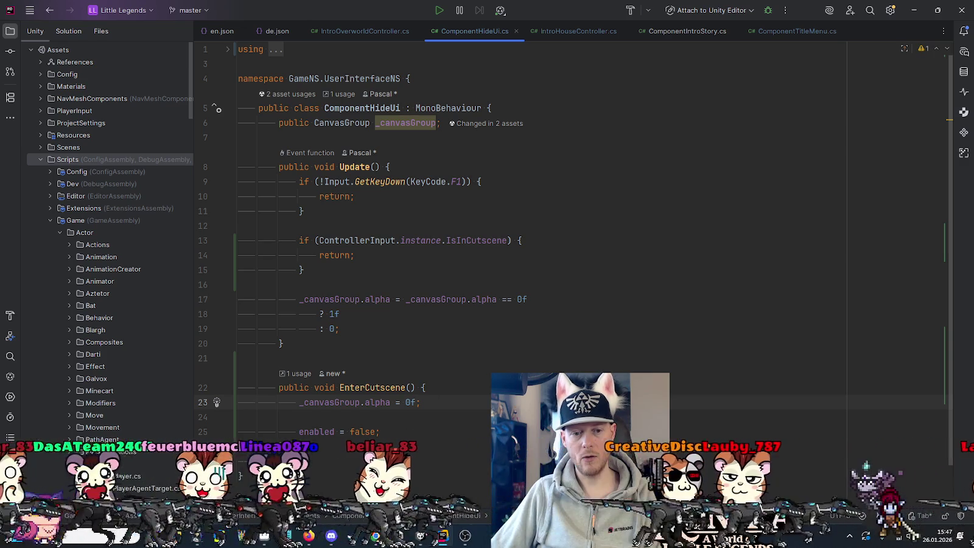
{"action": "key", "text": "alt+Tab"}
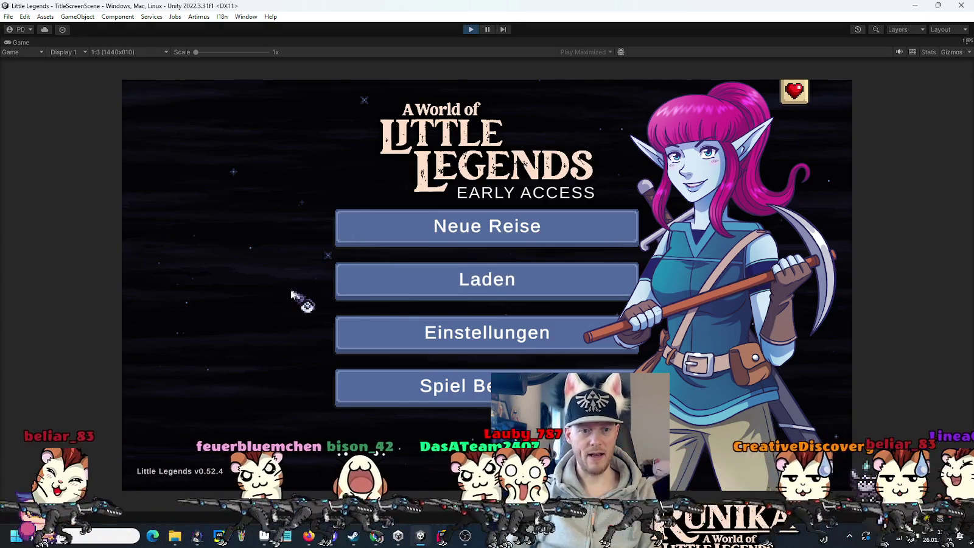
Play into IntroOverworld, pause, show the Console errors, and expand Scene Core Prebuilt (Overworld)
{"action": "key", "text": "Return"}
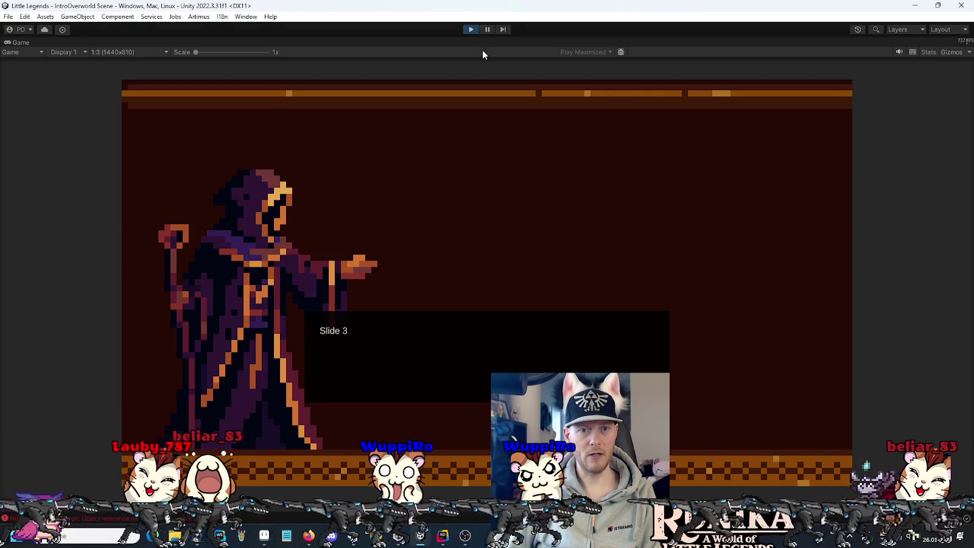
{"action": "left_click", "coordinate": [471, 29]}
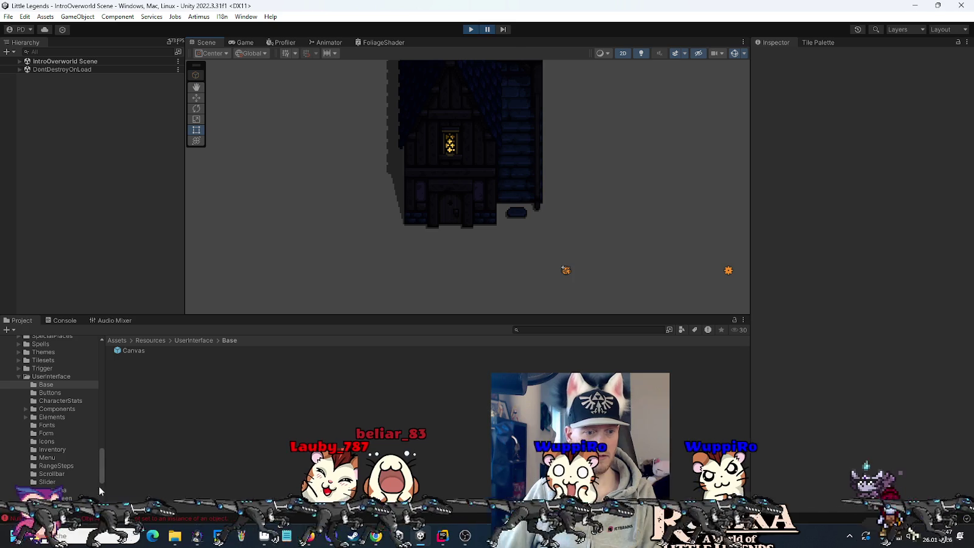
{"action": "left_click", "coordinate": [64, 320]}
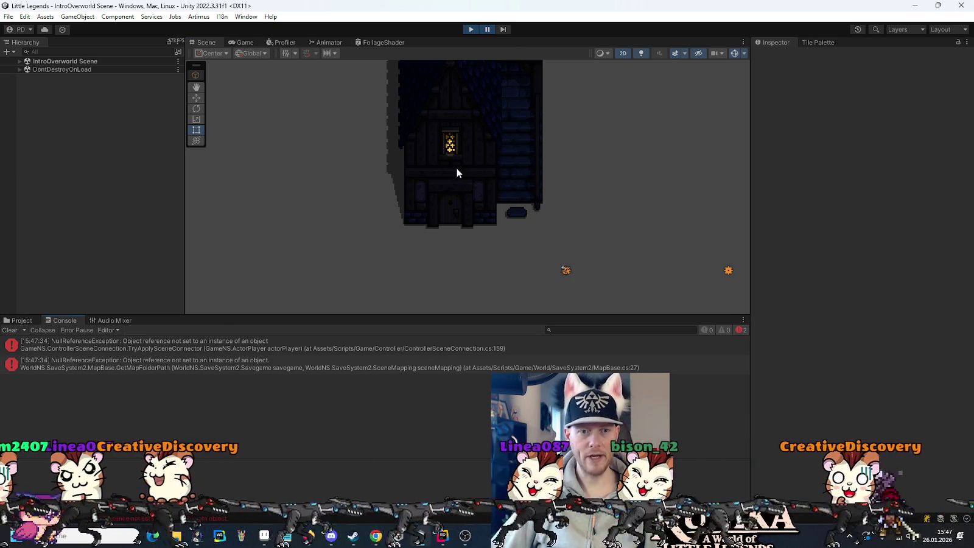
{"action": "left_click", "coordinate": [19, 61]}
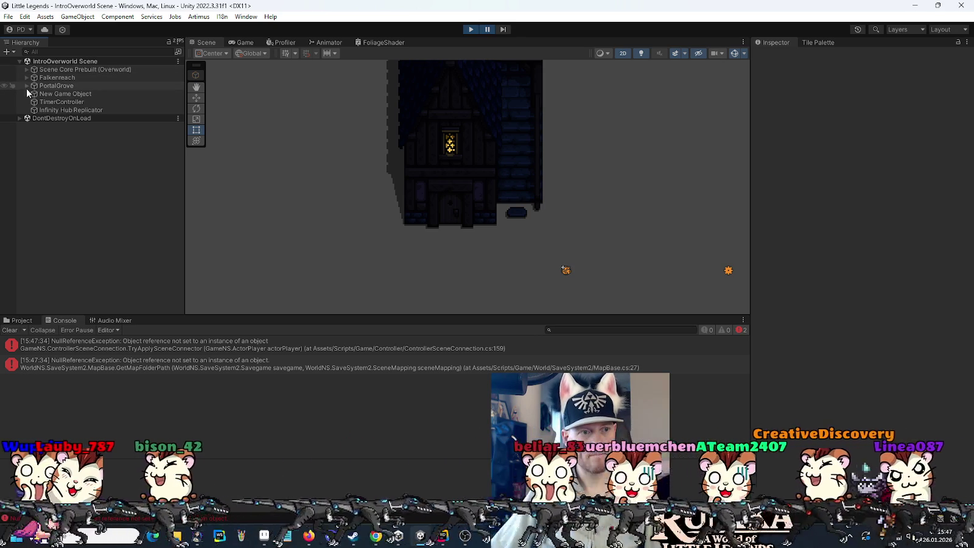
{"action": "left_click", "coordinate": [27, 69]}
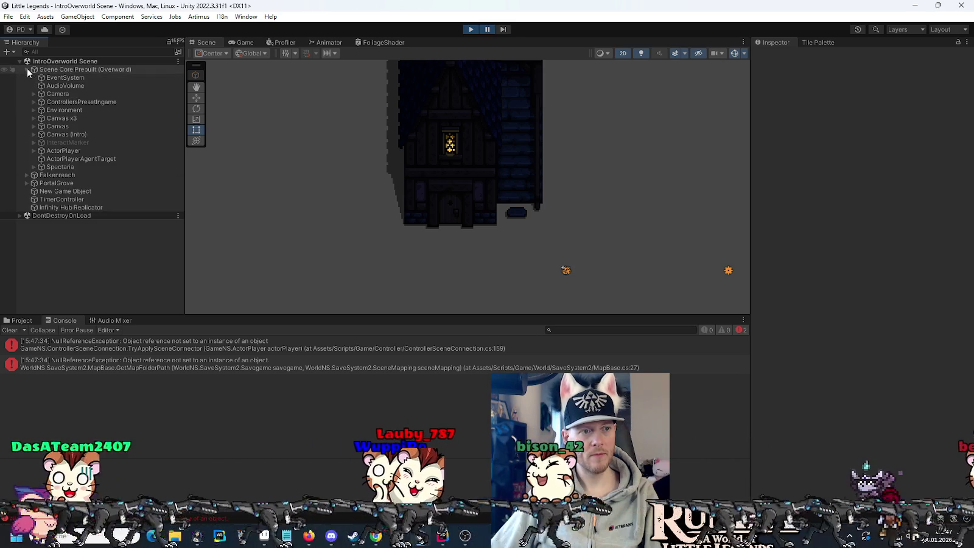
Inspect Canvas, Canvas x3 and Canvas (Intro), then stop play mode
{"action": "left_click", "coordinate": [57, 126]}
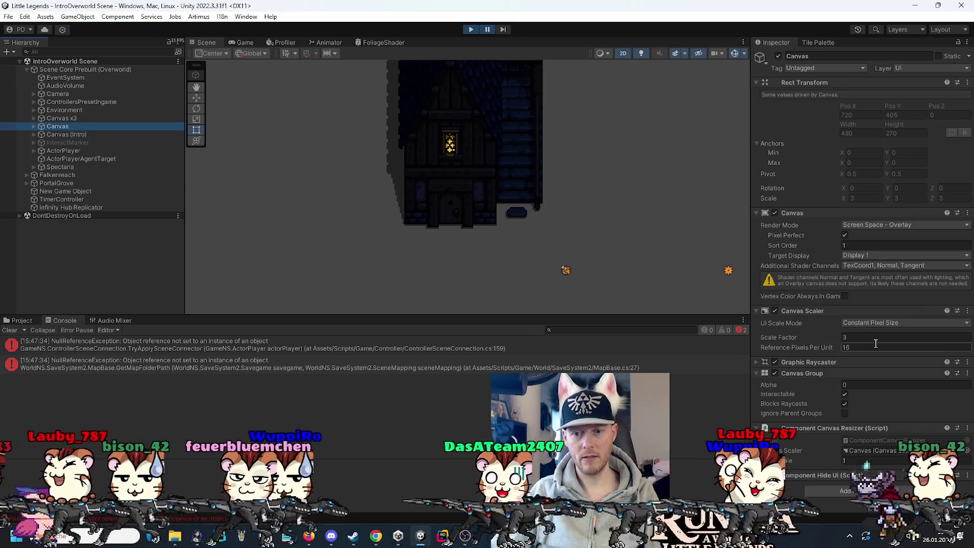
{"action": "scroll", "coordinate": [811, 422], "scroll_direction": "down", "scroll_amount": 1}
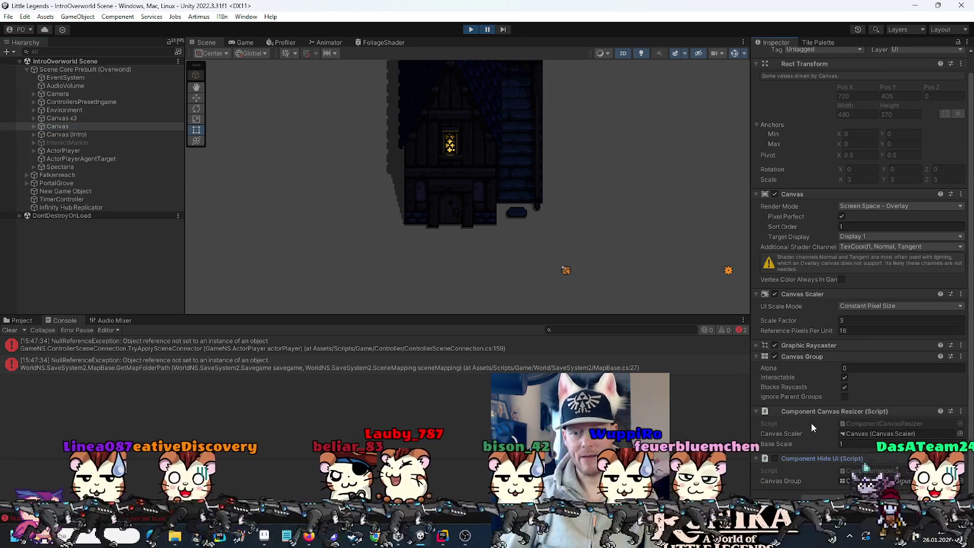
{"action": "left_click", "coordinate": [38, 118]}
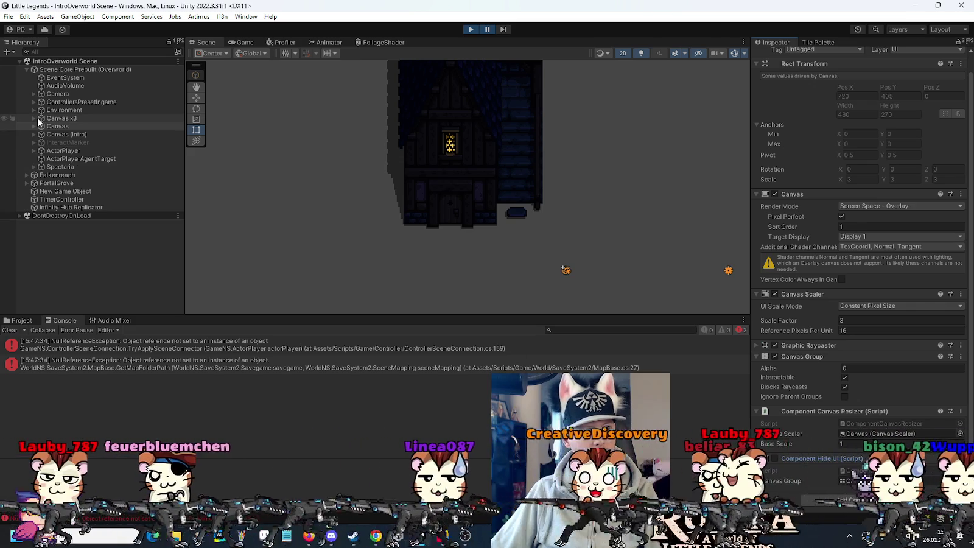
{"action": "left_click", "coordinate": [33, 119]}
{"action": "left_click", "coordinate": [33, 118]}
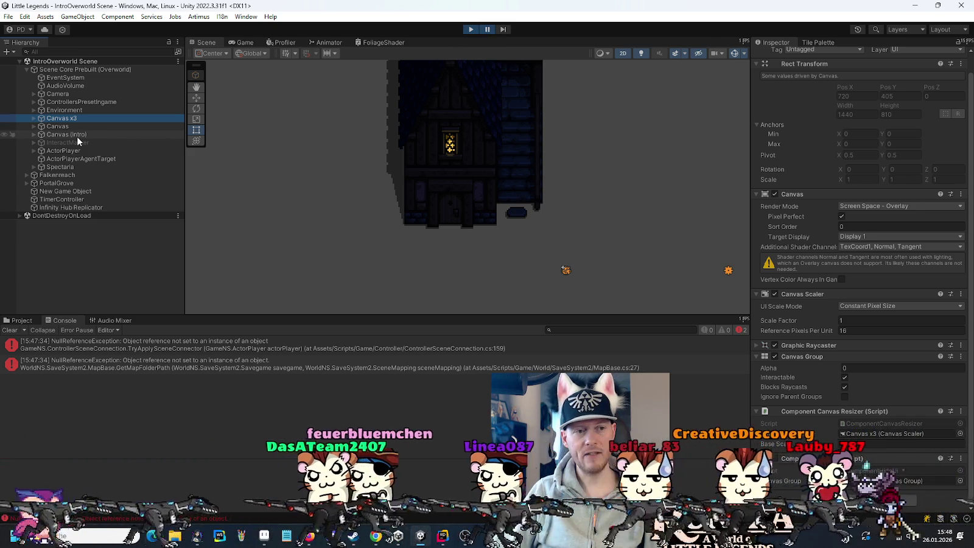
{"action": "left_click", "coordinate": [77, 136]}
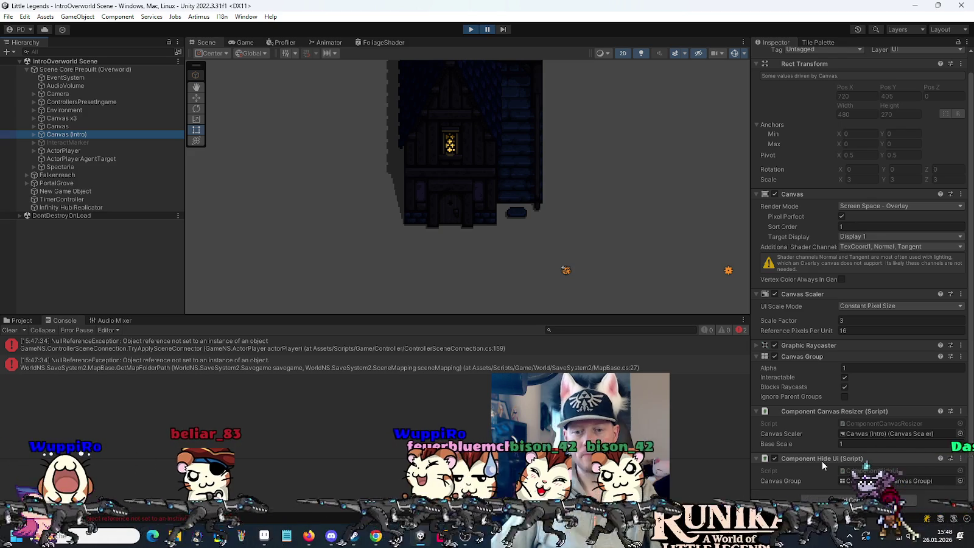
{"action": "left_click", "coordinate": [471, 30]}
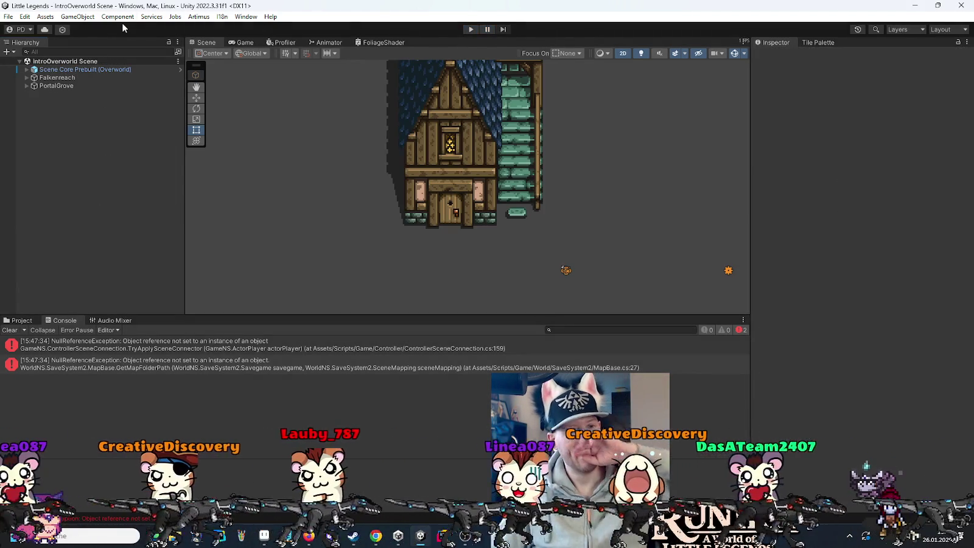
Remove the Component Hide Ui script from Canvas (Intro) and start the game
{"action": "left_click", "coordinate": [27, 70]}
{"action": "left_click", "coordinate": [41, 135]}
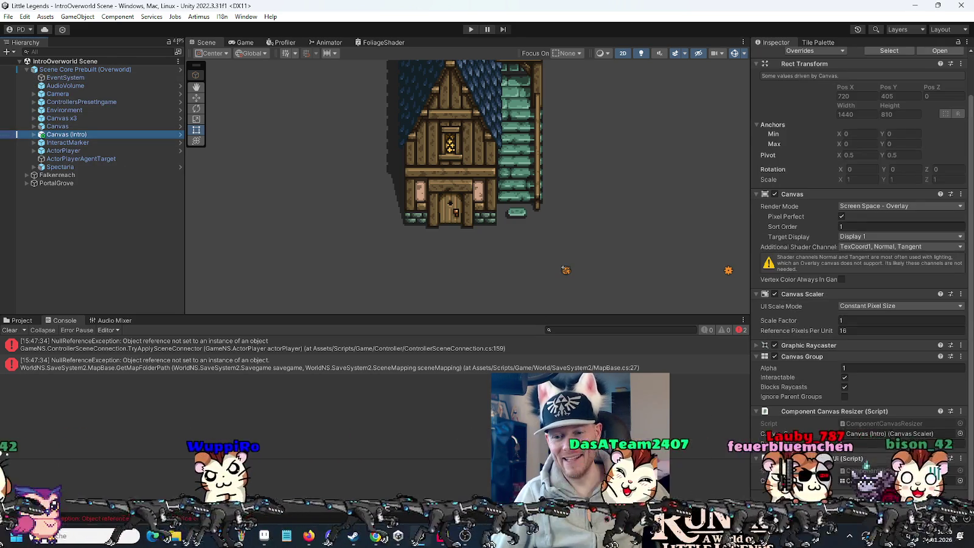
{"action": "left_click", "coordinate": [961, 458]}
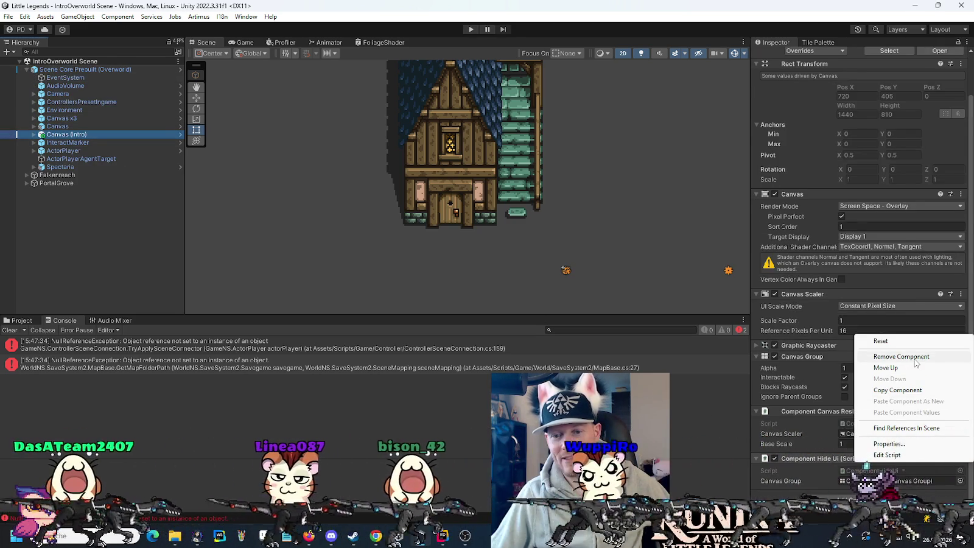
{"action": "left_click", "coordinate": [913, 356]}
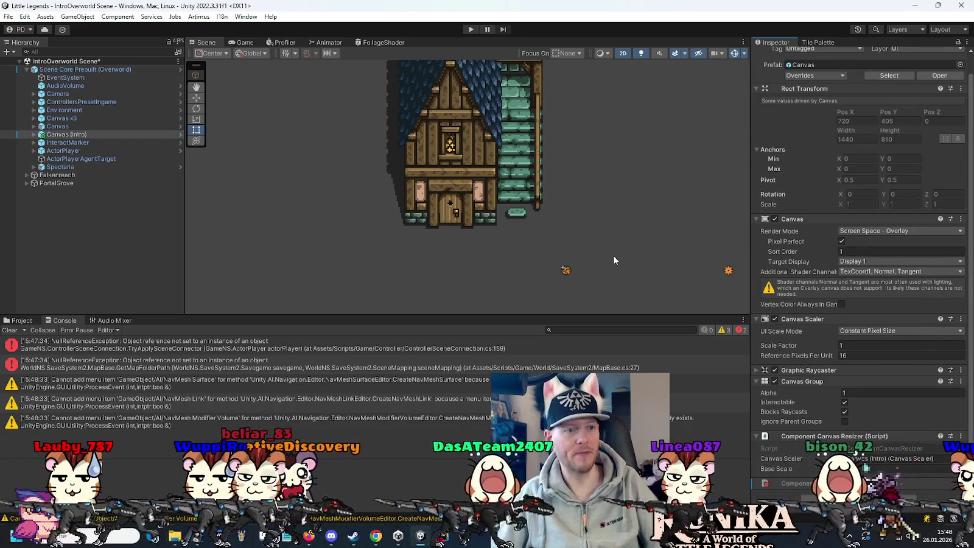
{"action": "left_click", "coordinate": [468, 29]}
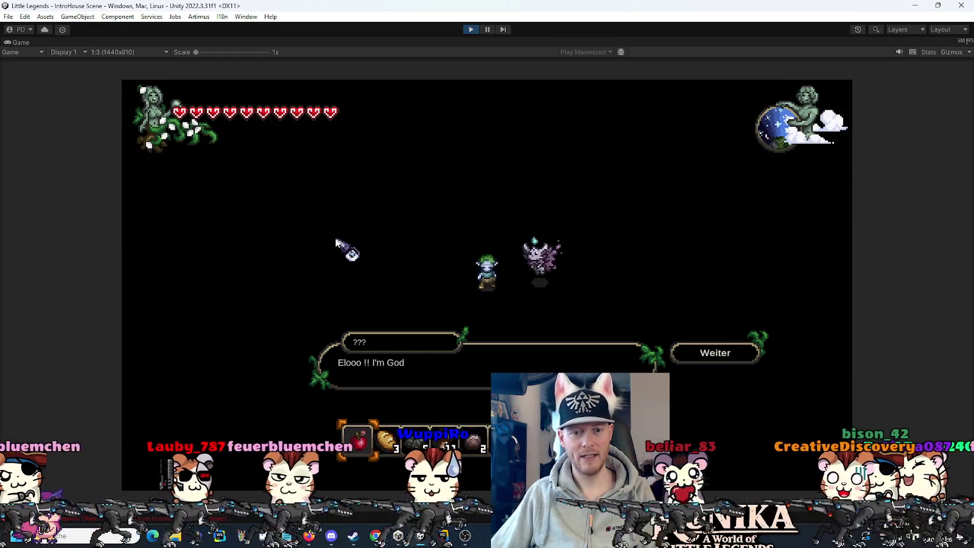
Click Weiter past the intro dialog, stop the game, and collapse Rider's Game folder
{"action": "left_click", "coordinate": [729, 356]}
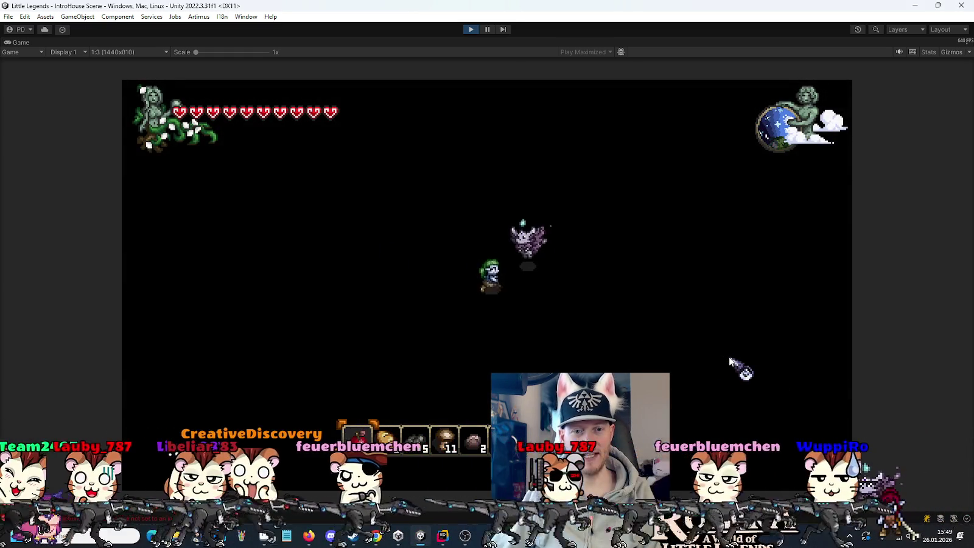
{"action": "left_click", "coordinate": [467, 29]}
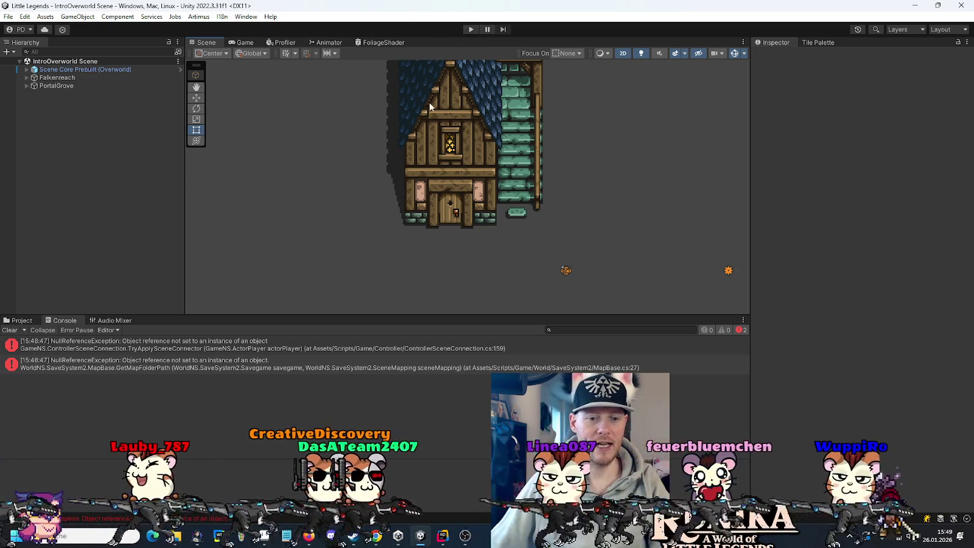
{"action": "key", "text": "alt+Tab"}
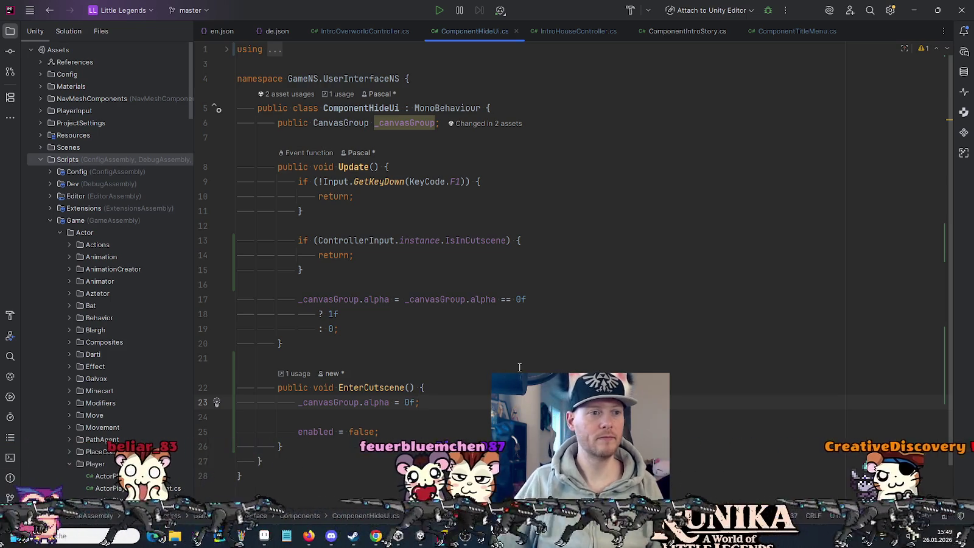
{"action": "left_click", "coordinate": [50, 220]}
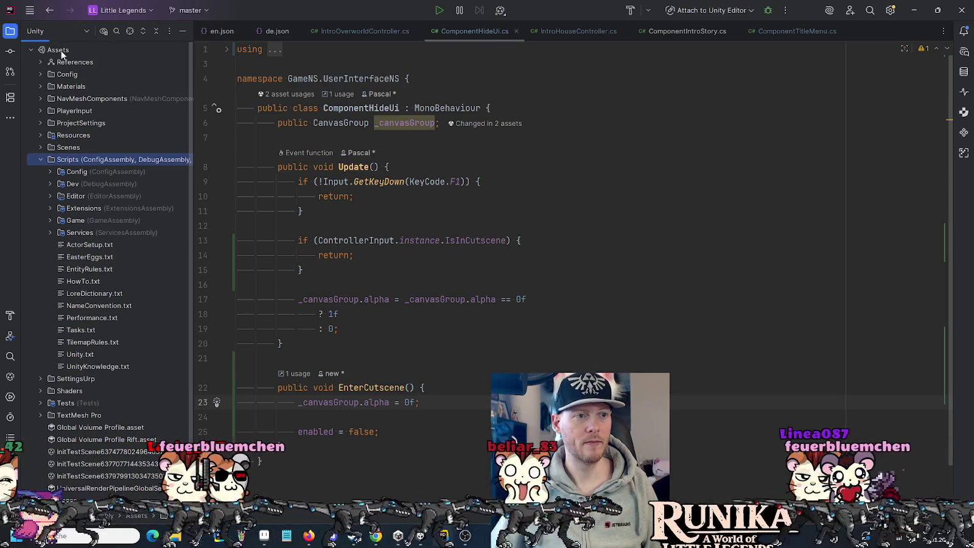
Commit the Assets folder, review ComponentHideUi.cs and ComponentTitleMenu.cs diffs, excluding ComponentTitleMenu.cs
{"action": "right_click", "coordinate": [63, 50]}
{"action": "mouse_move", "coordinate": [108, 101]}
{"action": "left_click", "coordinate": [256, 103]}
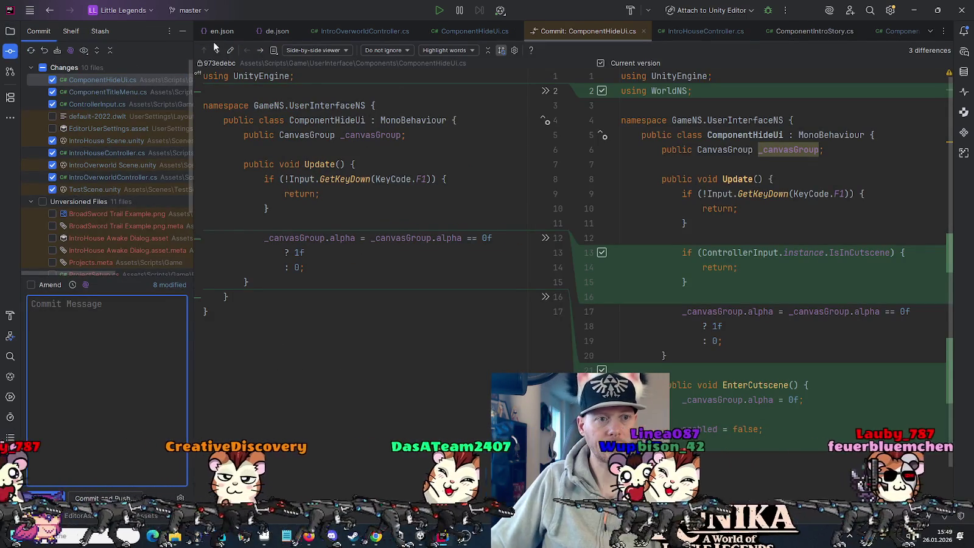
{"action": "left_click", "coordinate": [216, 51]}
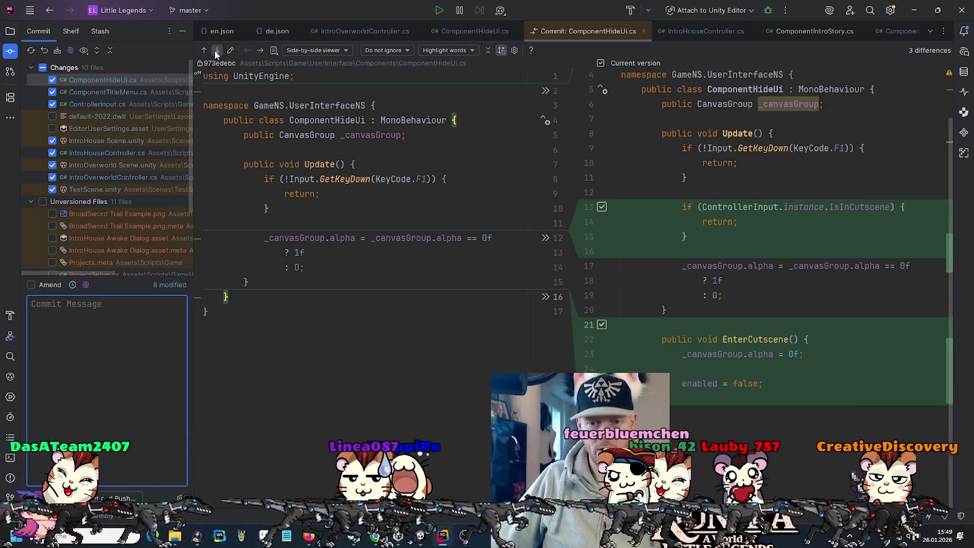
{"action": "left_click", "coordinate": [214, 50]}
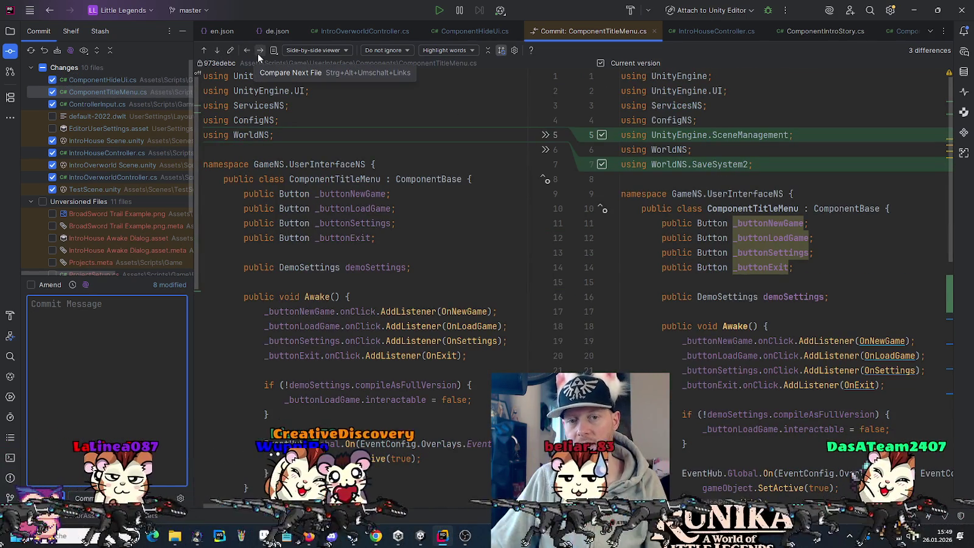
{"action": "left_click", "coordinate": [218, 50]}
{"action": "left_click", "coordinate": [218, 50]}
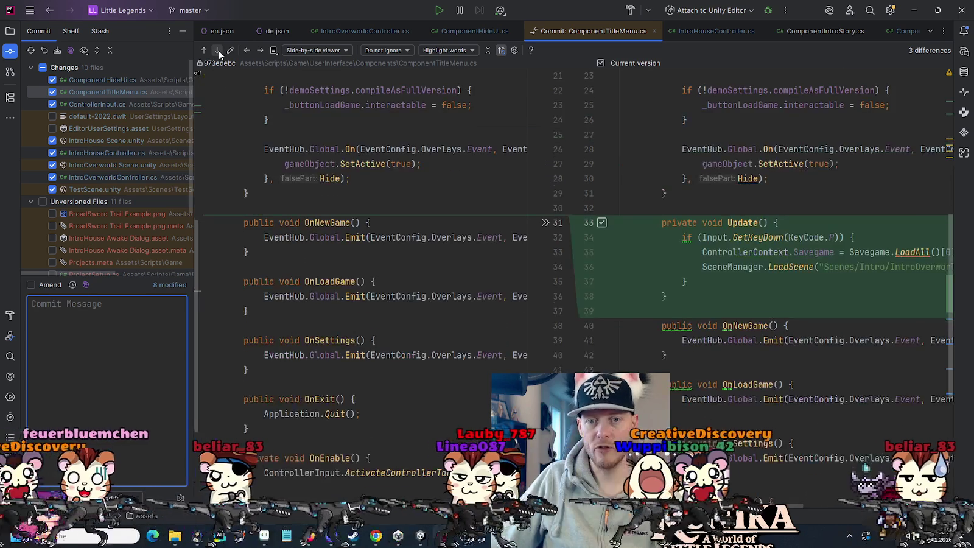
{"action": "left_click", "coordinate": [52, 92]}
Review the ControllerInput.cs, settings, IntroHouse Scene.unity and IntroHouseController.cs diffs
{"action": "left_click", "coordinate": [257, 49]}
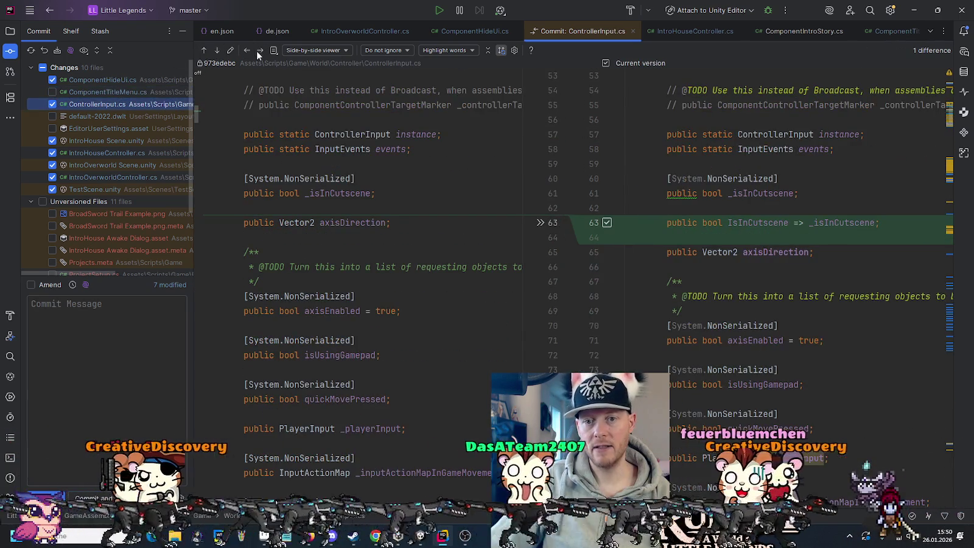
{"action": "left_click", "coordinate": [218, 51]}
{"action": "left_click", "coordinate": [218, 51]}
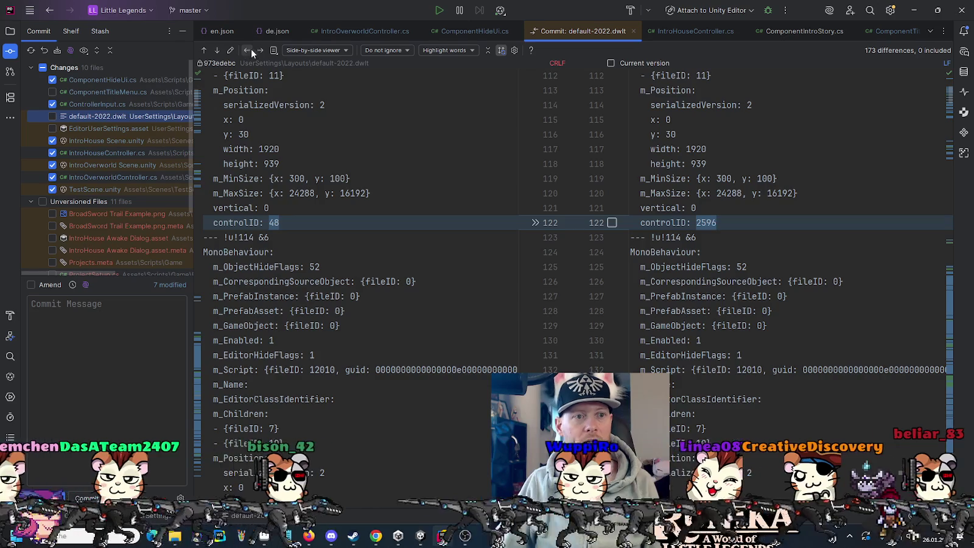
{"action": "left_click", "coordinate": [259, 51]}
{"action": "left_click", "coordinate": [259, 51]}
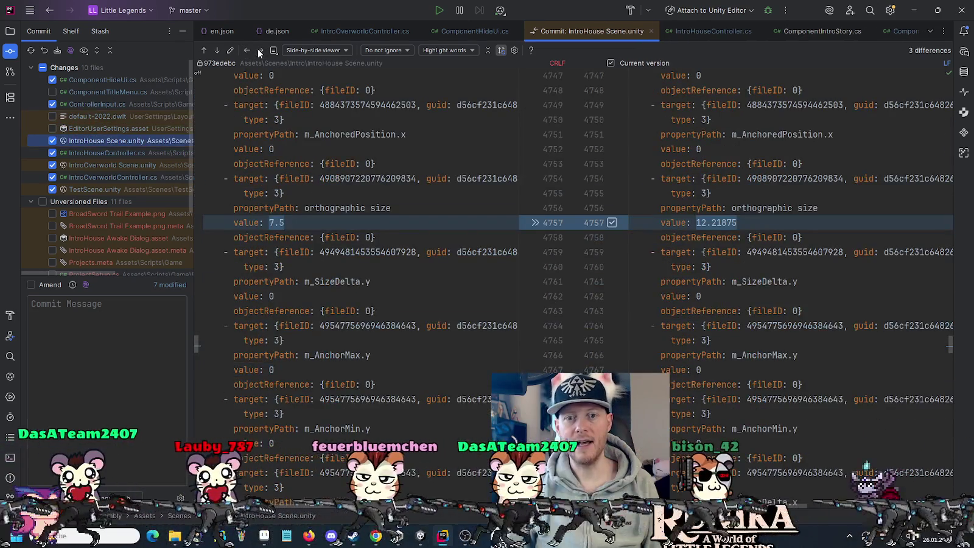
{"action": "left_click", "coordinate": [259, 51]}
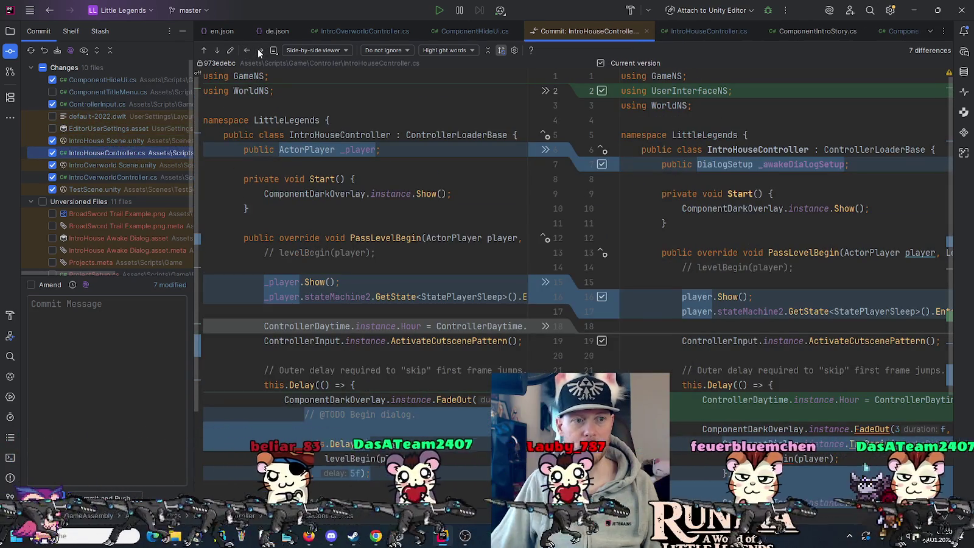
{"action": "left_click", "coordinate": [216, 50]}
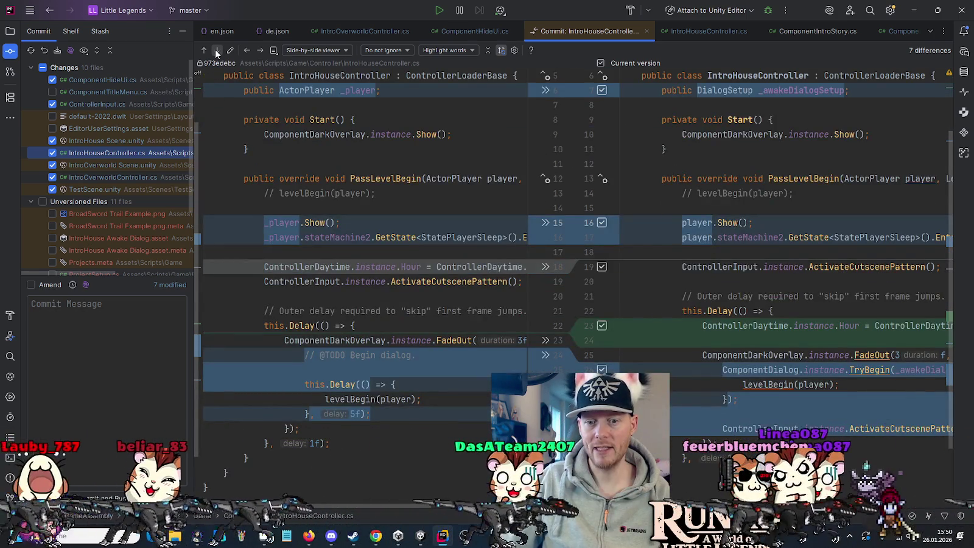
{"action": "left_click", "coordinate": [216, 50]}
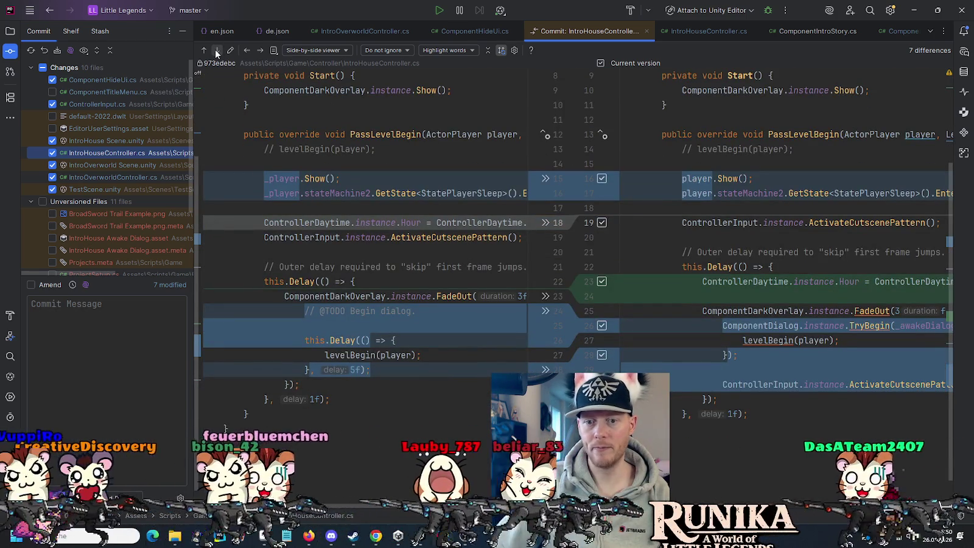
{"action": "left_click", "coordinate": [215, 50]}
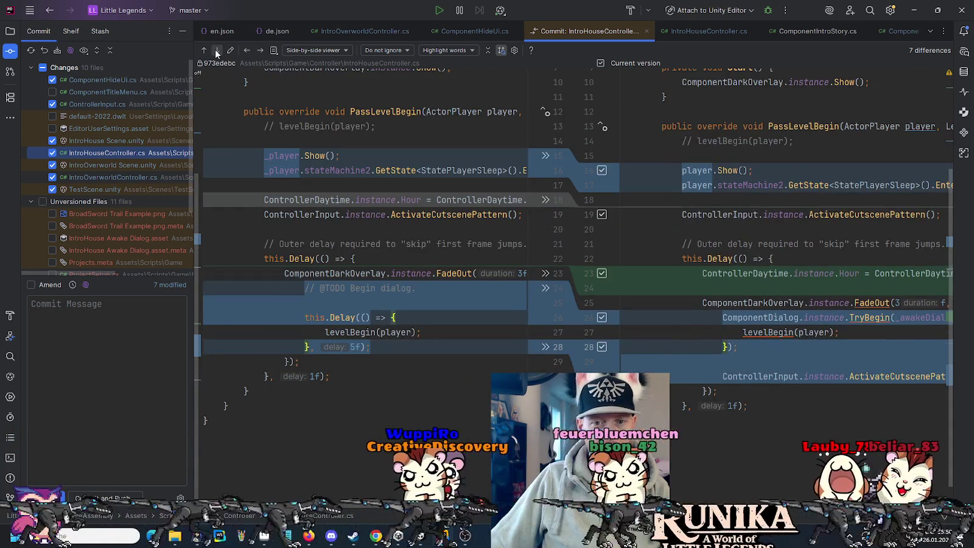
Review the IntroOverworld diffs, uncheck TestScene.unity, and check IntroHouse Awake Dialog.asset
{"action": "left_click", "coordinate": [214, 50]}
{"action": "left_click", "coordinate": [214, 49]}
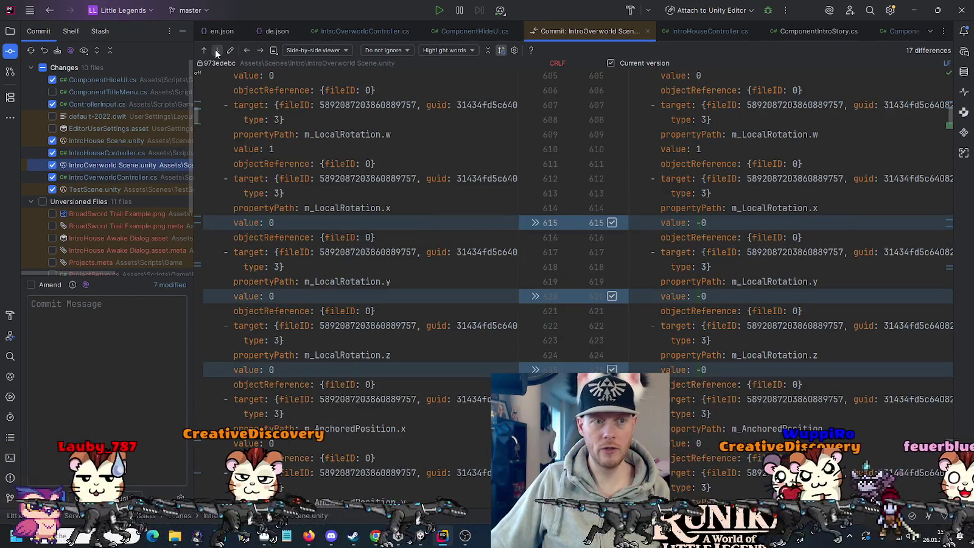
{"action": "left_click", "coordinate": [261, 50]}
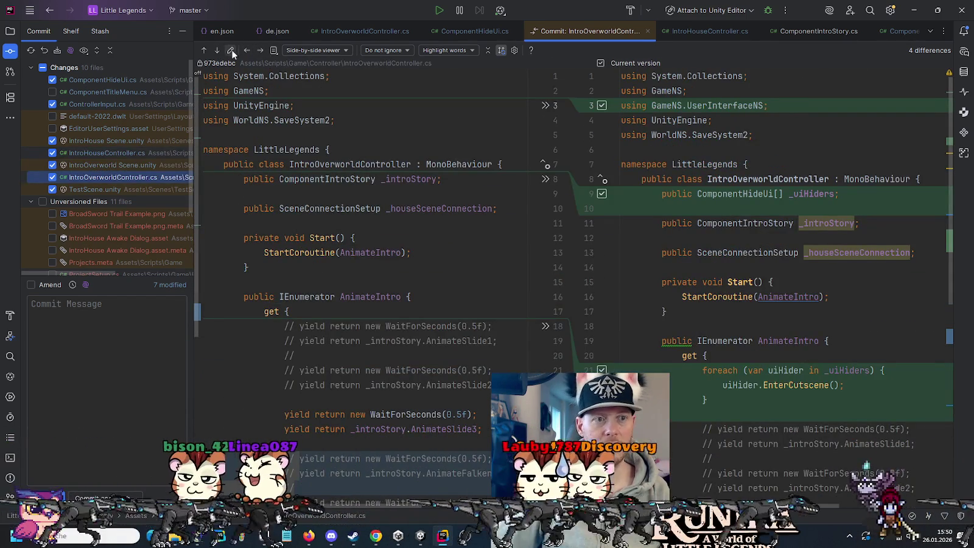
{"action": "left_click", "coordinate": [217, 50]}
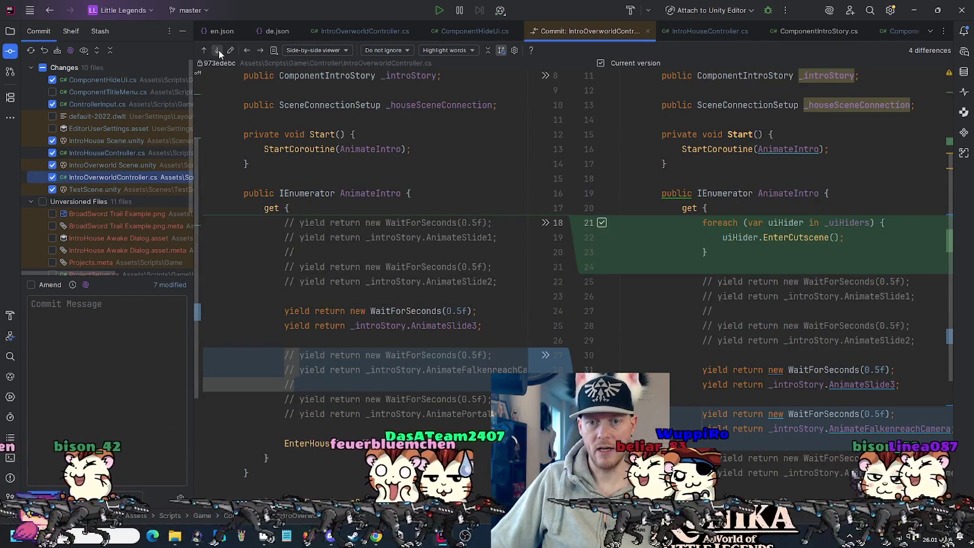
{"action": "left_click", "coordinate": [217, 50]}
{"action": "scroll", "coordinate": [139, 153], "scroll_direction": "down", "scroll_amount": 3}
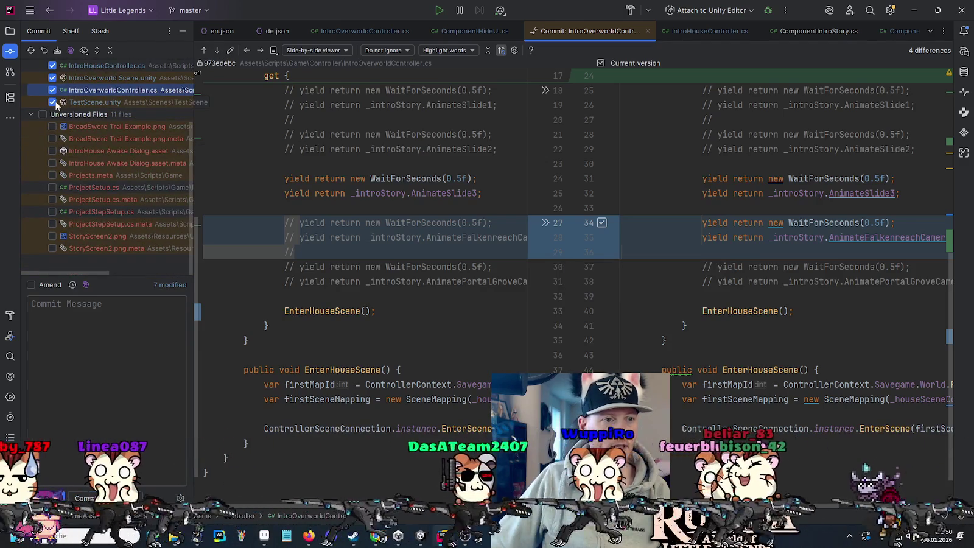
{"action": "left_click", "coordinate": [53, 102]}
{"action": "left_click", "coordinate": [53, 151]}
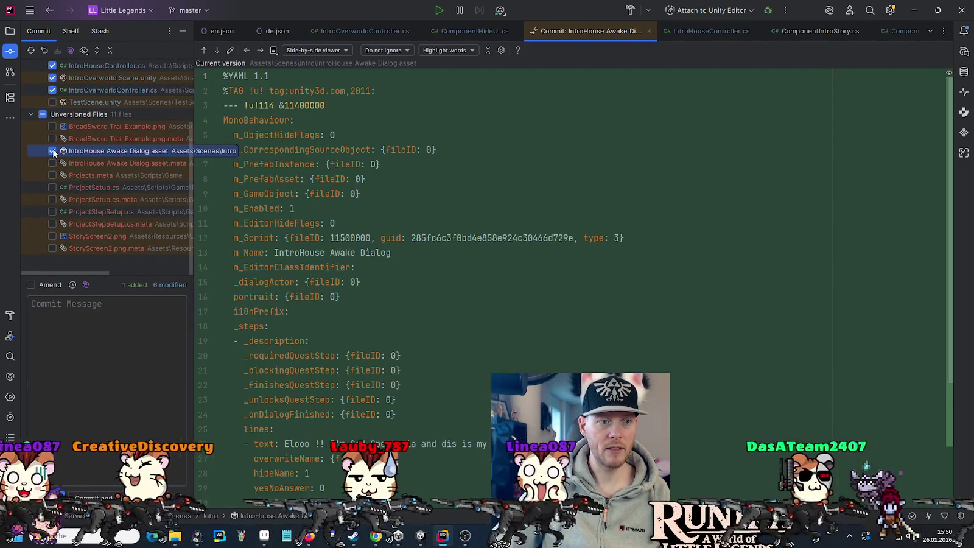
Include the awake dialog's .asset.meta and enter the message 'Adds intro awake dialog and ui handling.'
{"action": "left_click", "coordinate": [52, 164]}
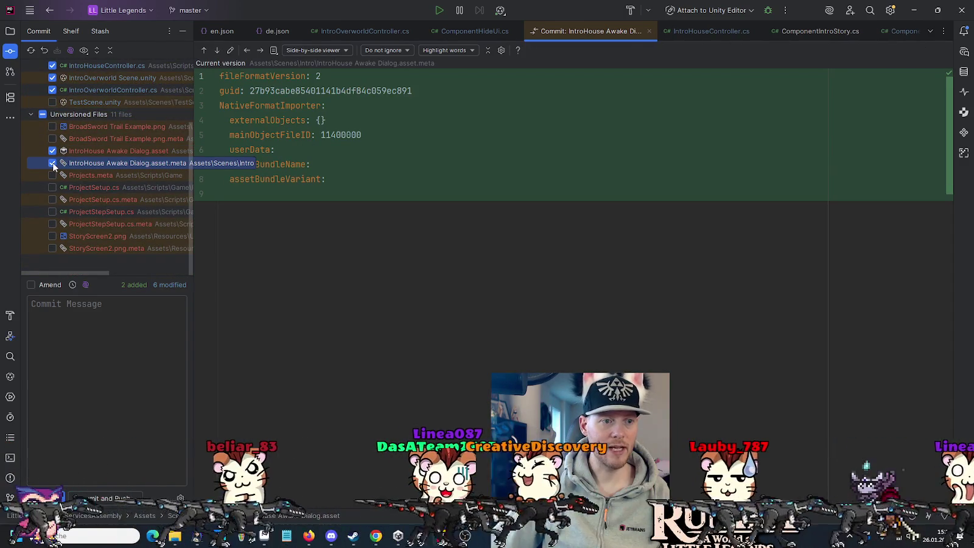
{"action": "left_click", "coordinate": [79, 357]}
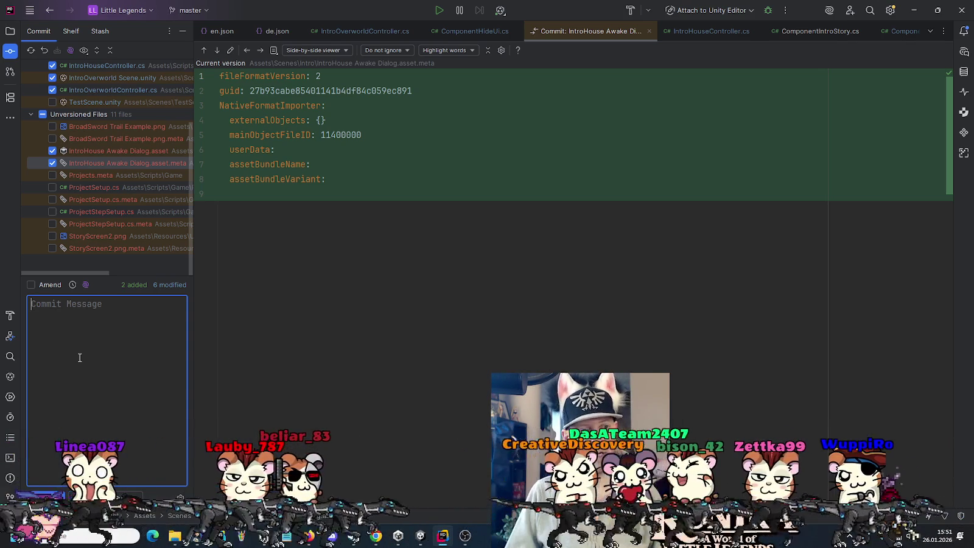
{"action": "type", "text": "Adds "}
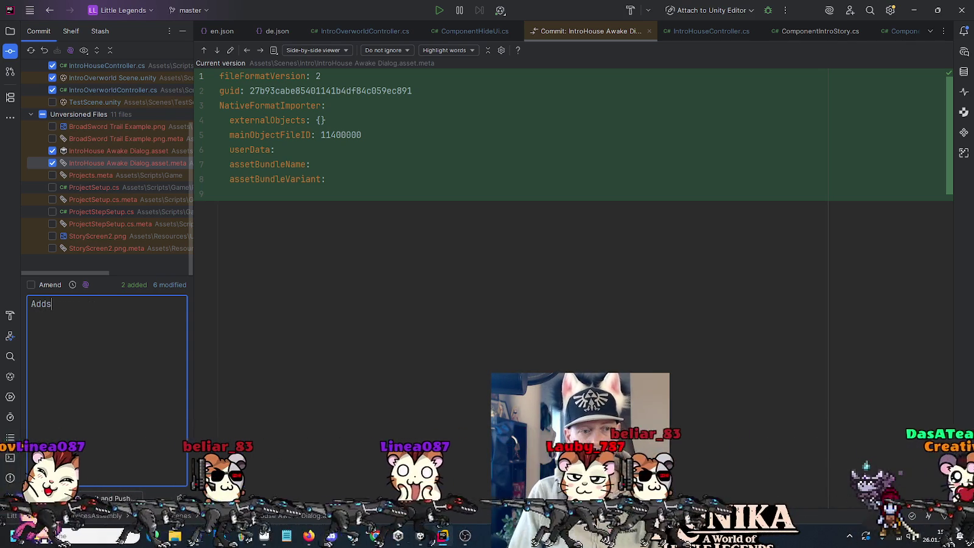
{"action": "type", "text": "intro awake dialog and "}
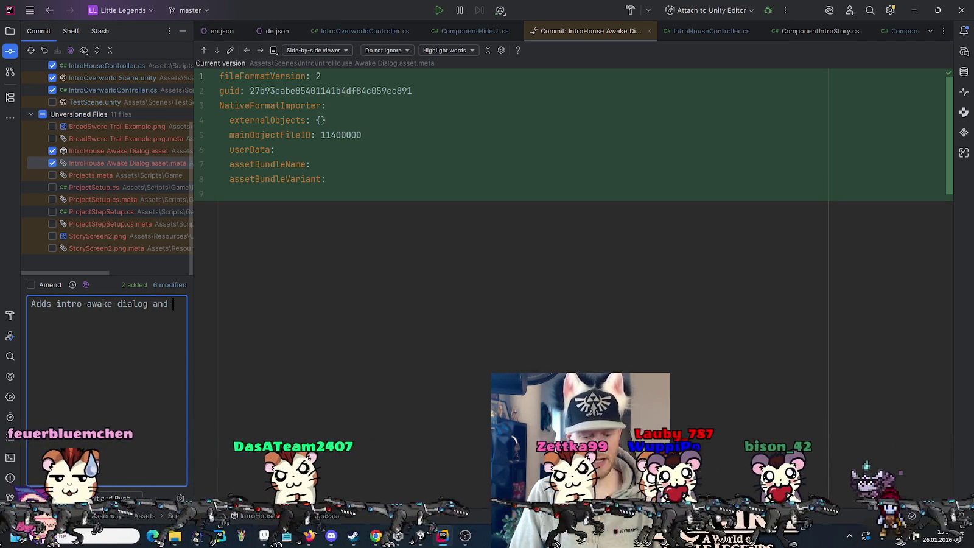
{"action": "type", "text": "ui handling."}
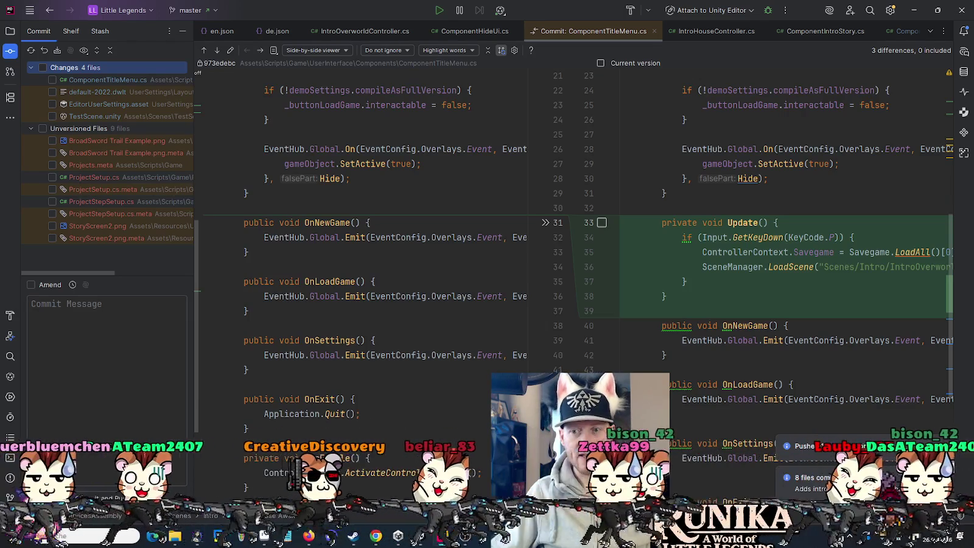
Close the ComponentTitleMenu diff and script tabs and ComponentHideUi.cs, then show Unity's Project browser
{"action": "left_click", "coordinate": [654, 31]}
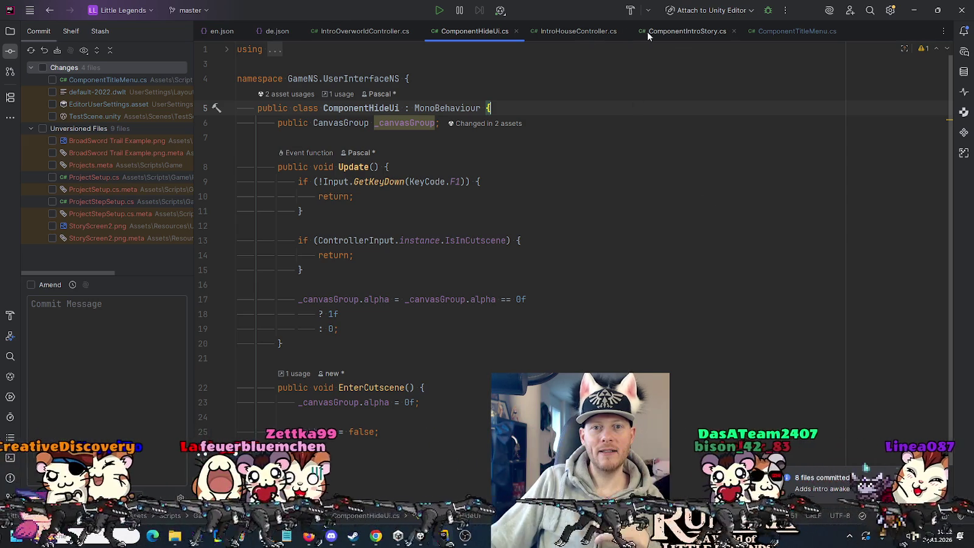
{"action": "left_click", "coordinate": [516, 31]}
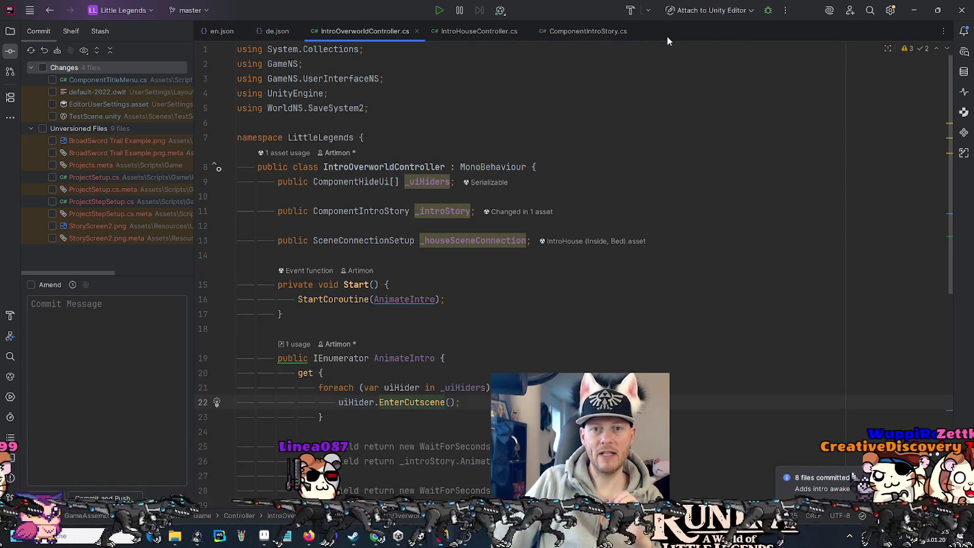
{"action": "middle_click", "coordinate": [667, 33]}
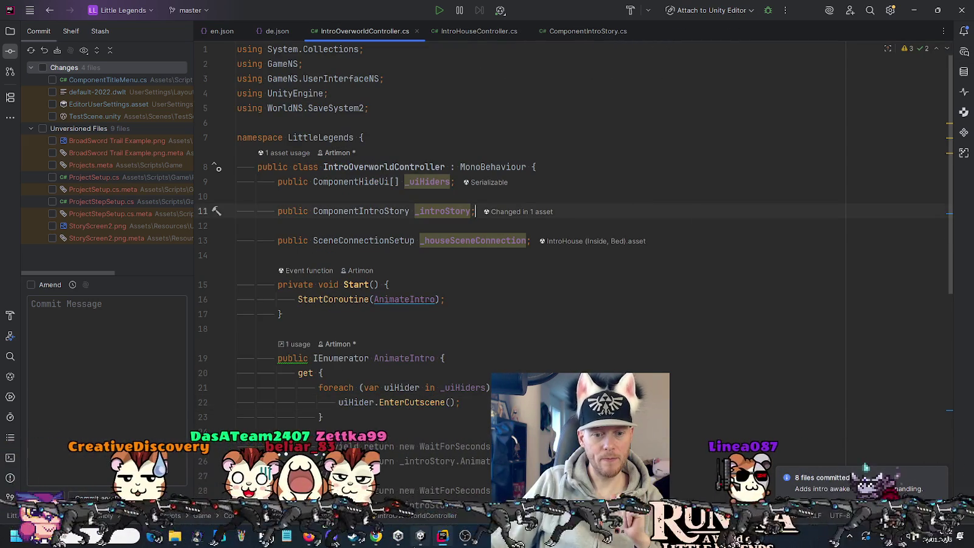
{"action": "key", "text": "alt+Tab"}
{"action": "left_click", "coordinate": [23, 321]}
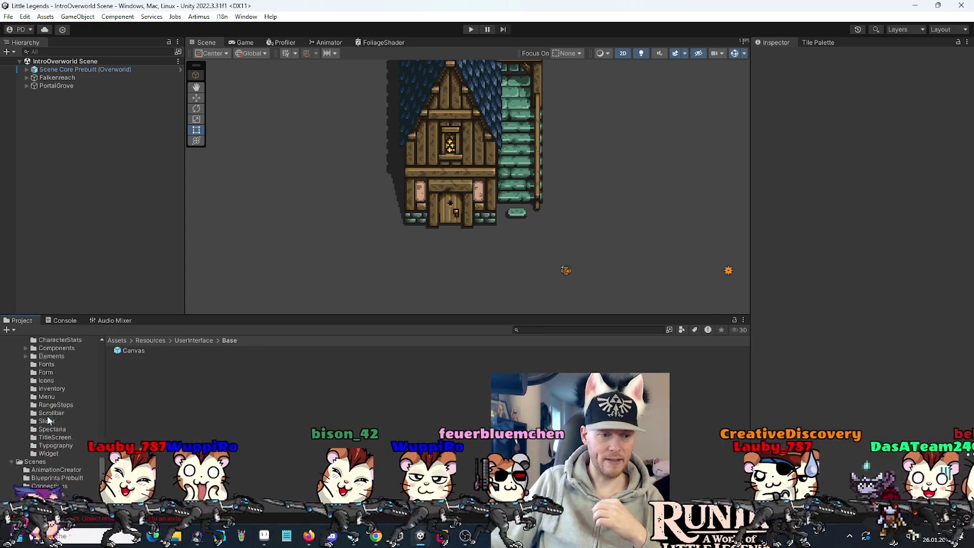
Open the Assets/Scenes/Intro folder and bring up its Create menu in the file area
{"action": "scroll", "coordinate": [47, 415], "scroll_direction": "down", "scroll_amount": 5}
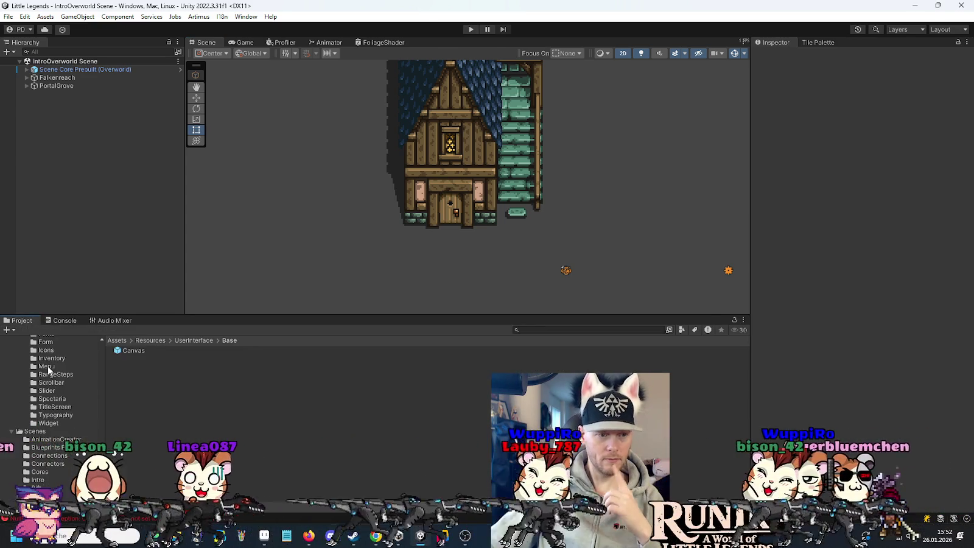
{"action": "scroll", "coordinate": [51, 448], "scroll_direction": "down", "scroll_amount": 1}
{"action": "left_click", "coordinate": [51, 449]}
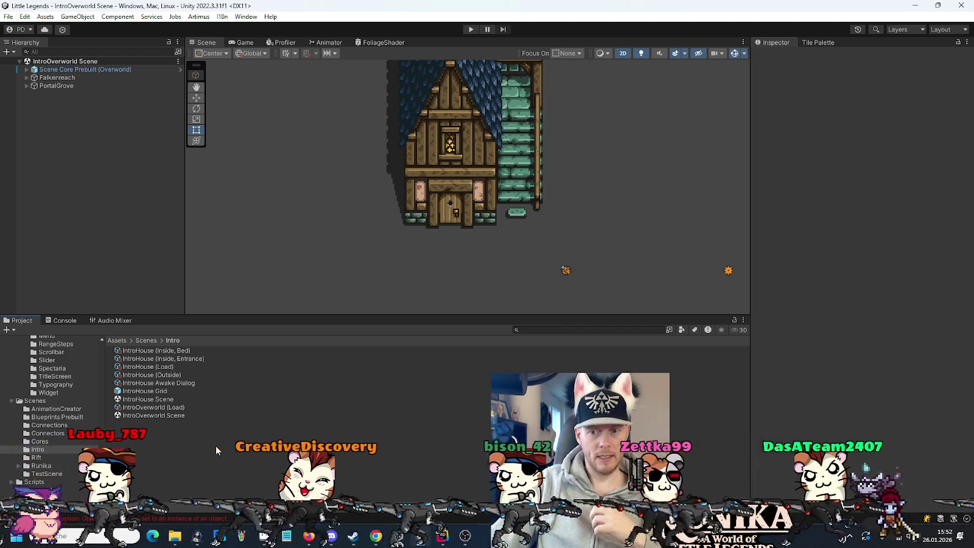
{"action": "right_click", "coordinate": [216, 446]}
{"action": "mouse_move", "coordinate": [256, 150]}
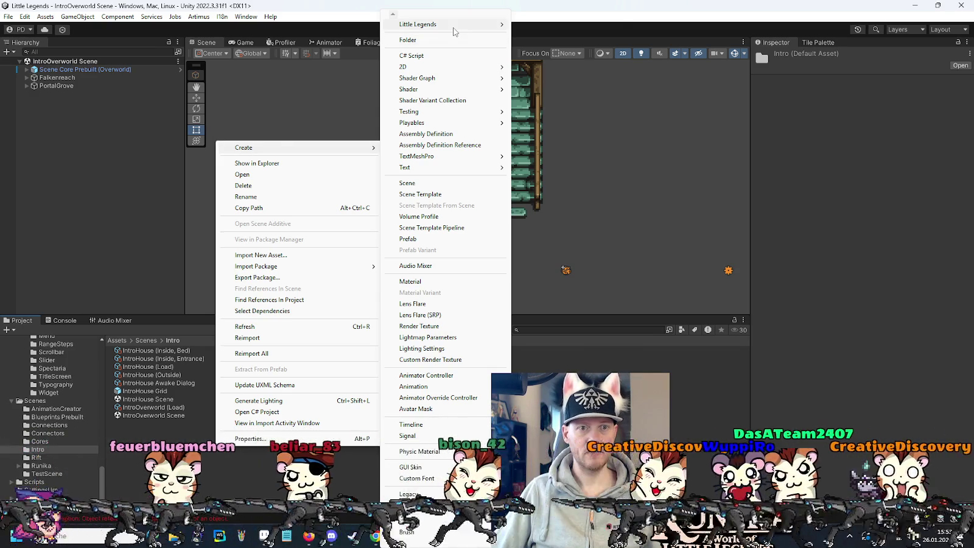
Create a Quest Line Setup named Intro QuestLine and assign Quests as its setup
{"action": "mouse_move", "coordinate": [454, 28]}
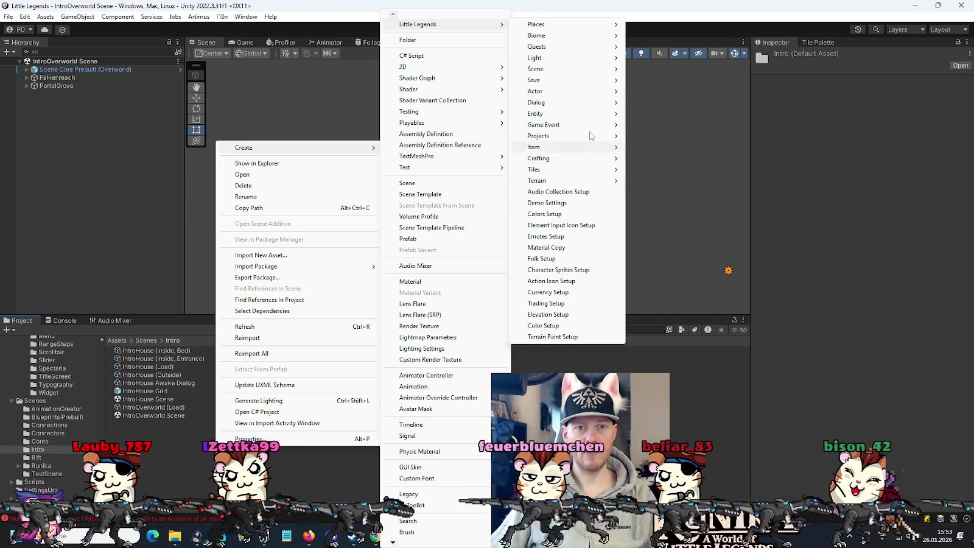
{"action": "mouse_move", "coordinate": [599, 50]}
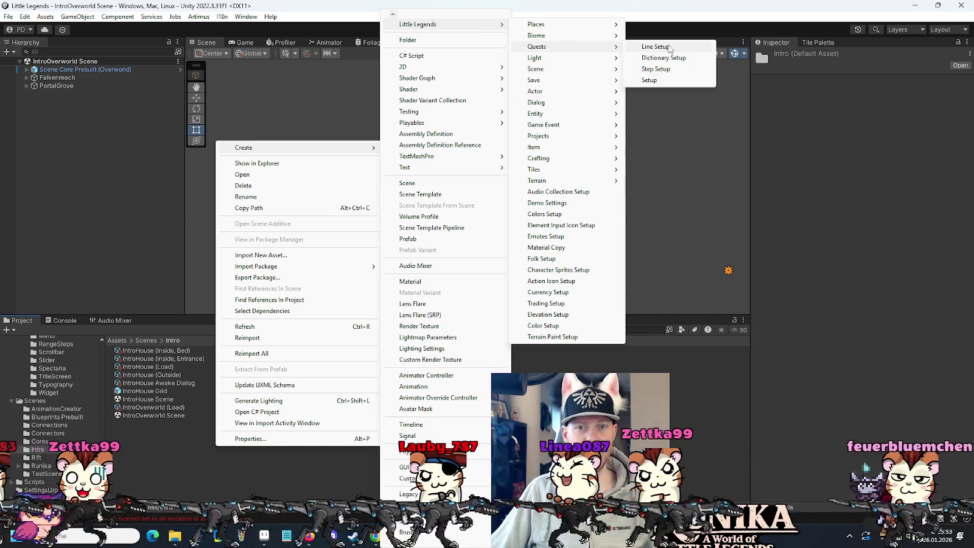
{"action": "left_click", "coordinate": [655, 47]}
{"action": "type", "text": "Intro QuestLine"}
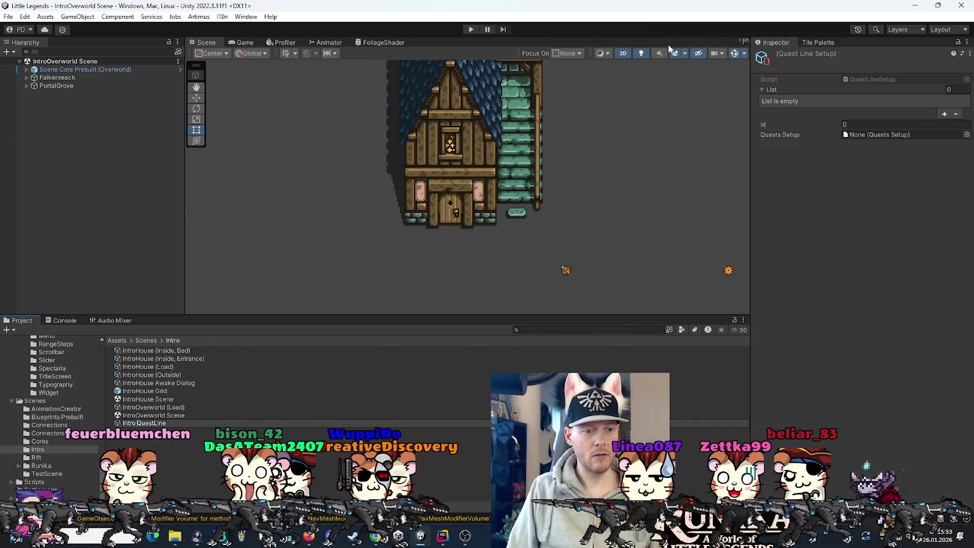
{"action": "key", "text": "Return"}
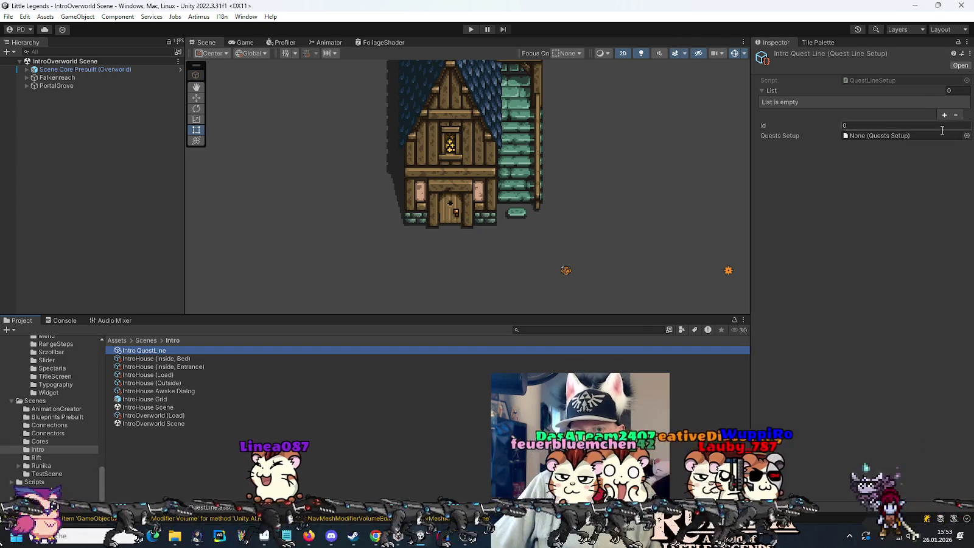
{"action": "left_click", "coordinate": [966, 136]}
{"action": "double_click", "coordinate": [457, 168]}
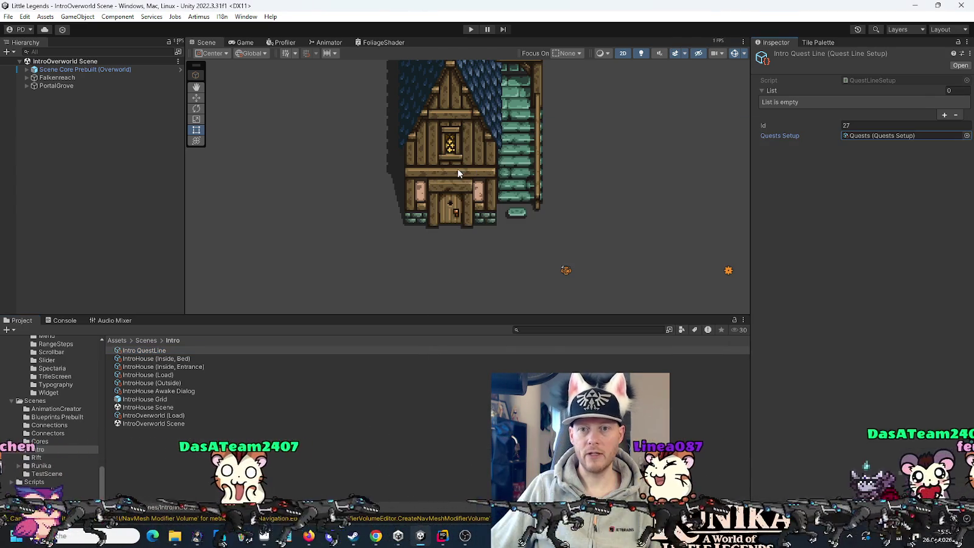
Create a Quest Step Setup named Intro OpeningScene QuestStep belonging to Intro QuestLine
{"action": "right_click", "coordinate": [160, 450]}
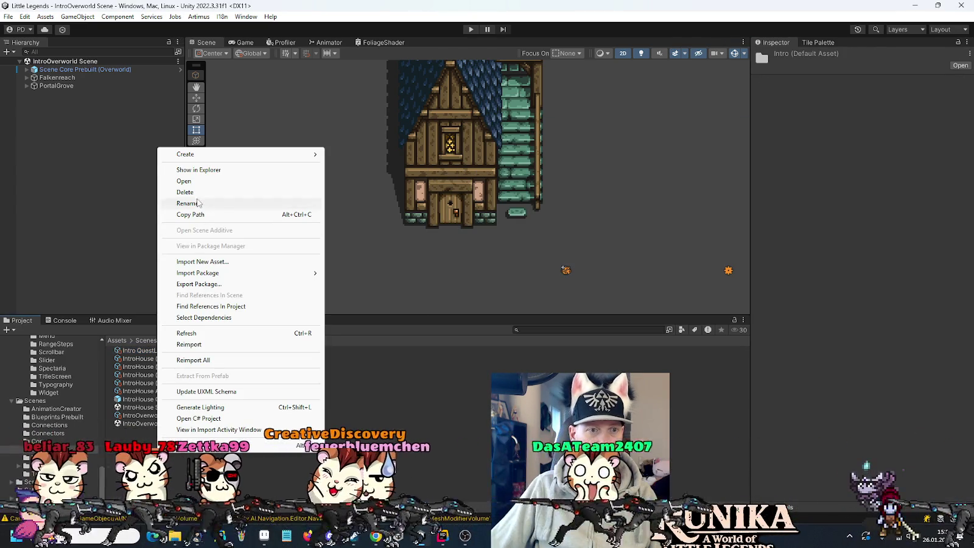
{"action": "mouse_move", "coordinate": [196, 157]}
{"action": "mouse_move", "coordinate": [389, 27]}
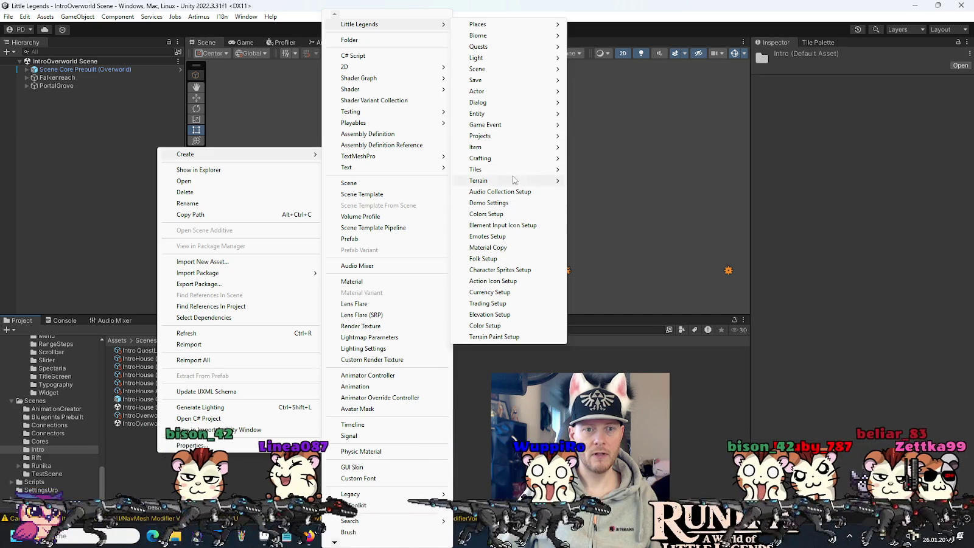
{"action": "mouse_move", "coordinate": [515, 54]}
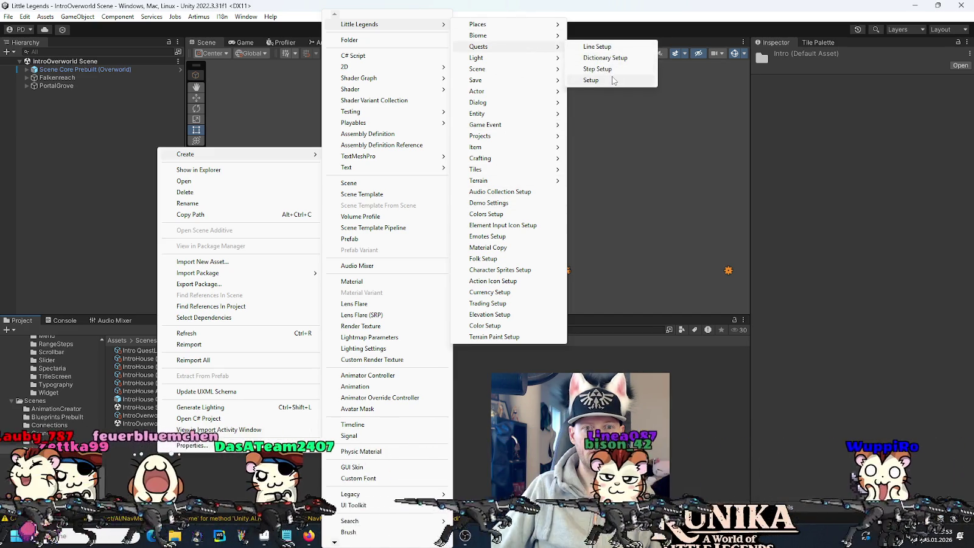
{"action": "left_click", "coordinate": [597, 69]}
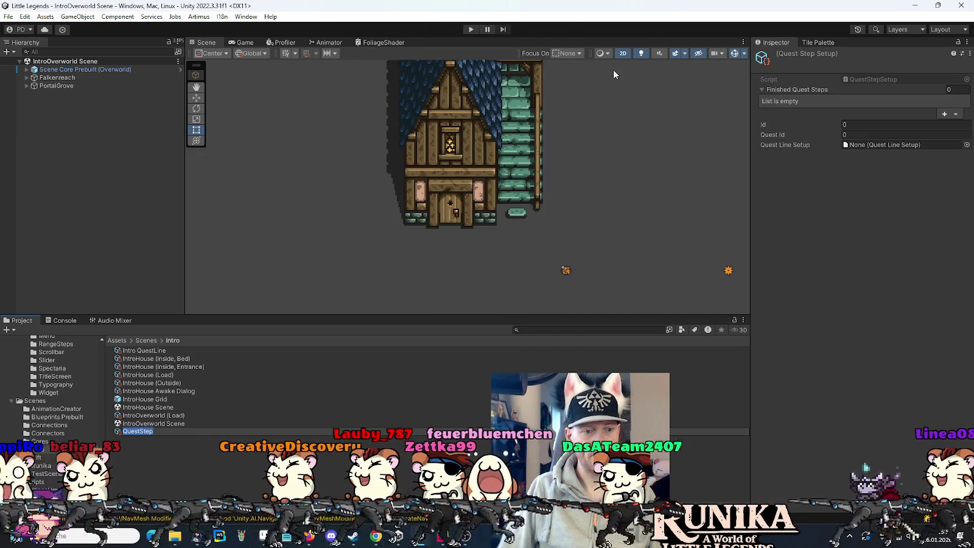
{"action": "key", "text": "Home"}
{"action": "type", "text": "Intro"}
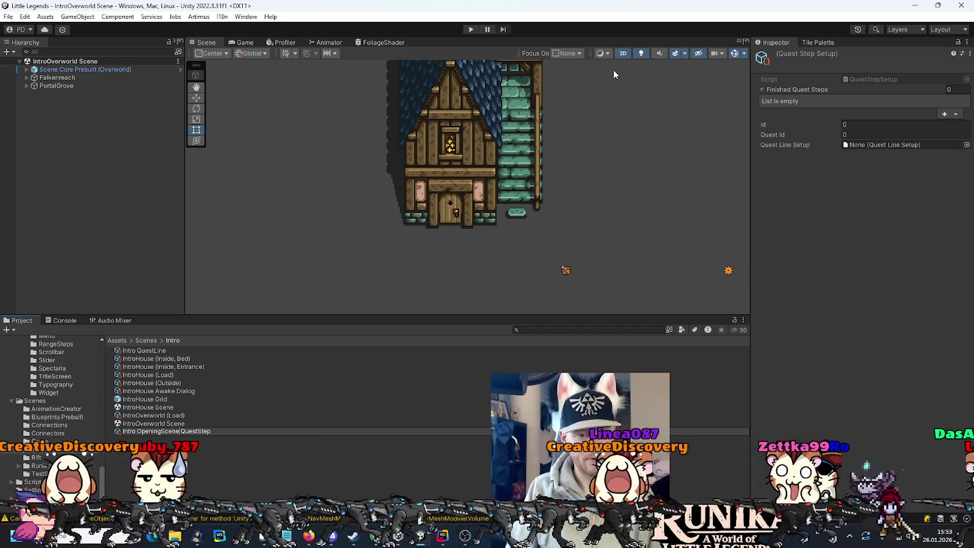
{"action": "key", "text": "Return"}
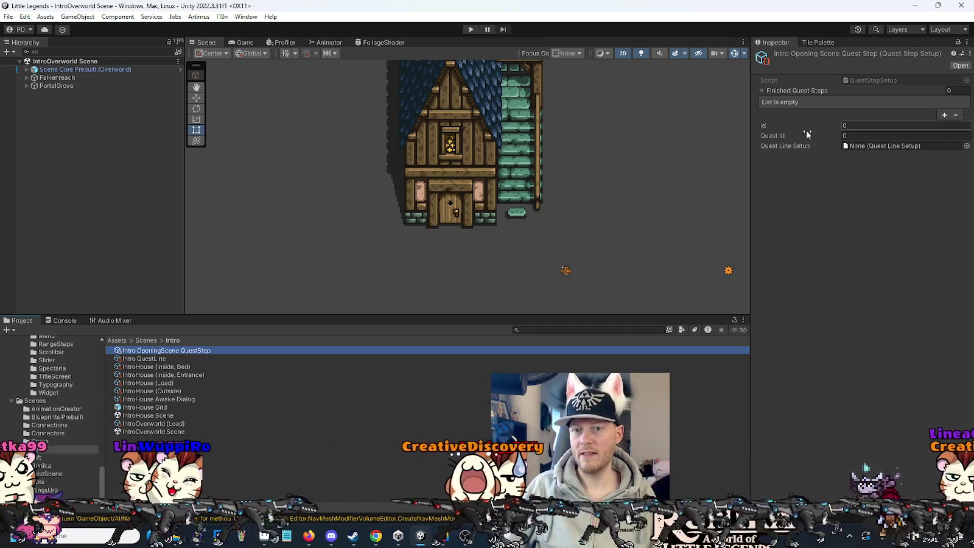
{"action": "left_click", "coordinate": [966, 146]}
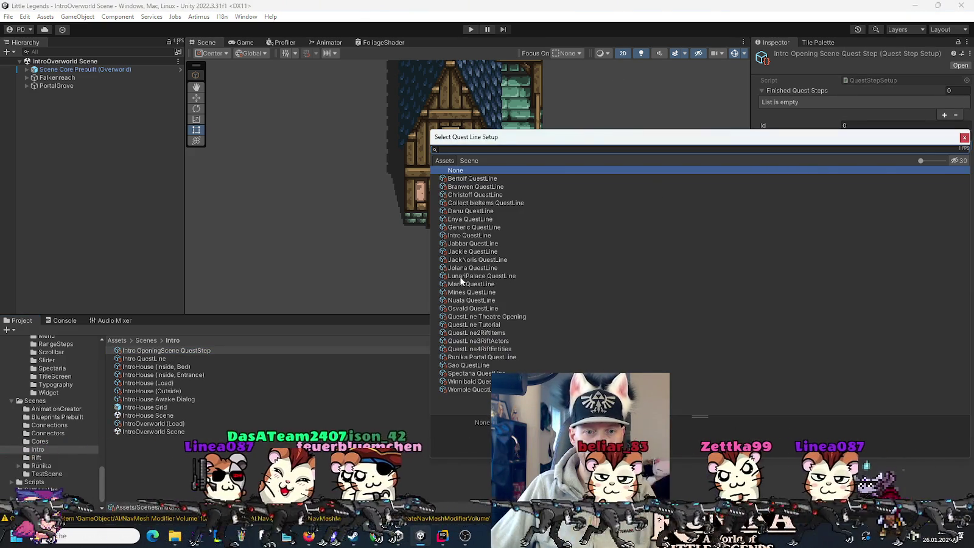
{"action": "double_click", "coordinate": [462, 235]}
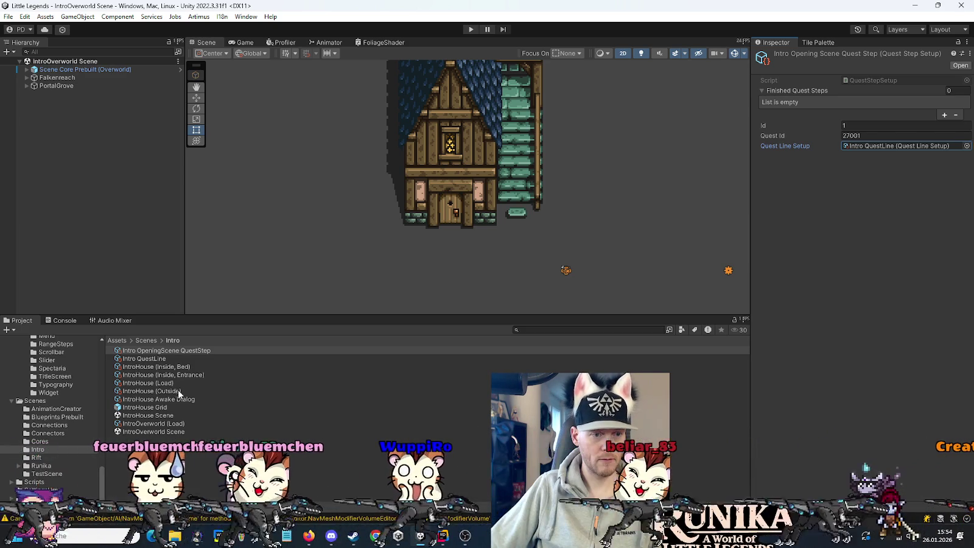
{"action": "left_click", "coordinate": [171, 399]}
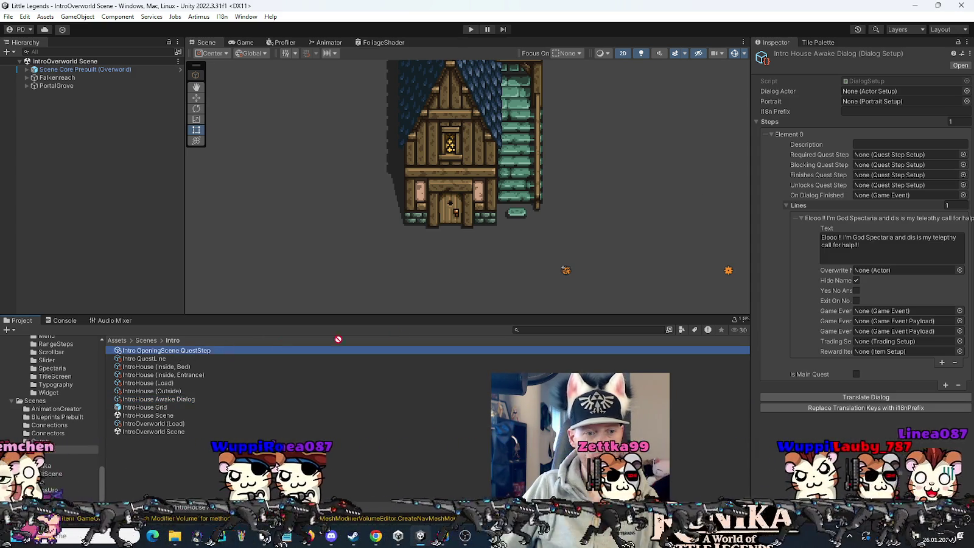
Set the dialog's first step to finish Intro OpeningScene QuestStep, then open IntroHouse Scene
{"action": "left_click", "coordinate": [871, 176]}
{"action": "left_click_drag", "start_coordinate": [166, 349], "coordinate": [876, 174]}
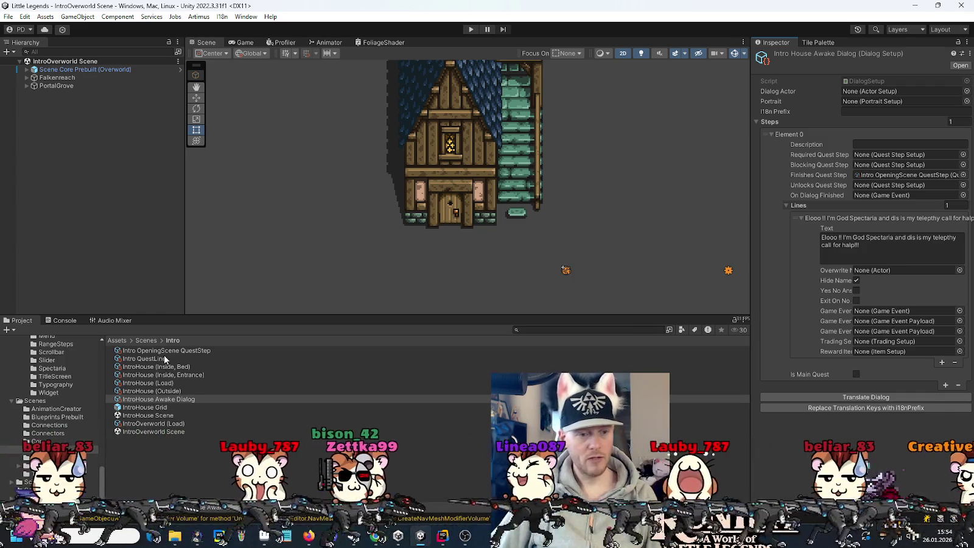
{"action": "double_click", "coordinate": [151, 416]}
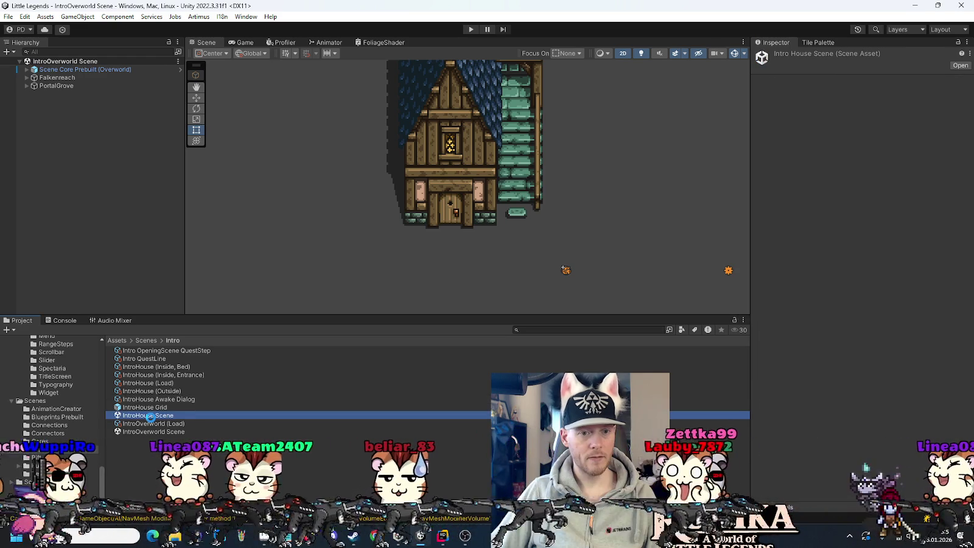
Expand the scene's core objects and frame the ActorPlayer, then deselect it
{"action": "left_click", "coordinate": [27, 69]}
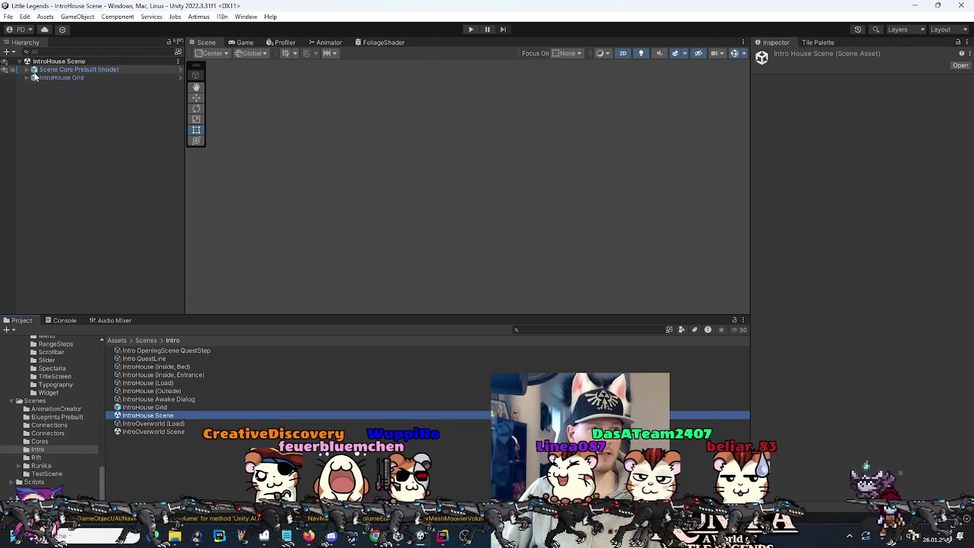
{"action": "double_click", "coordinate": [64, 142]}
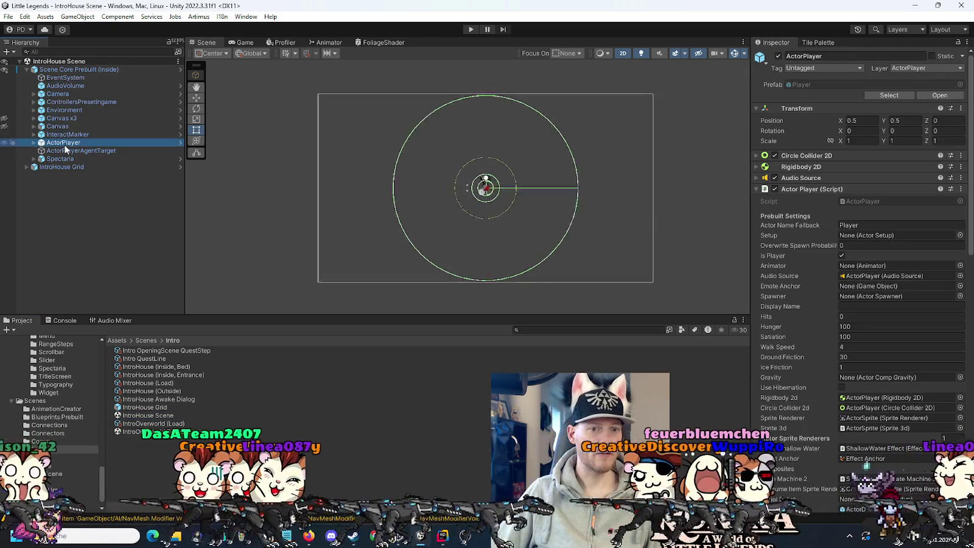
{"action": "scroll", "coordinate": [444, 184], "scroll_direction": "up", "scroll_amount": 5}
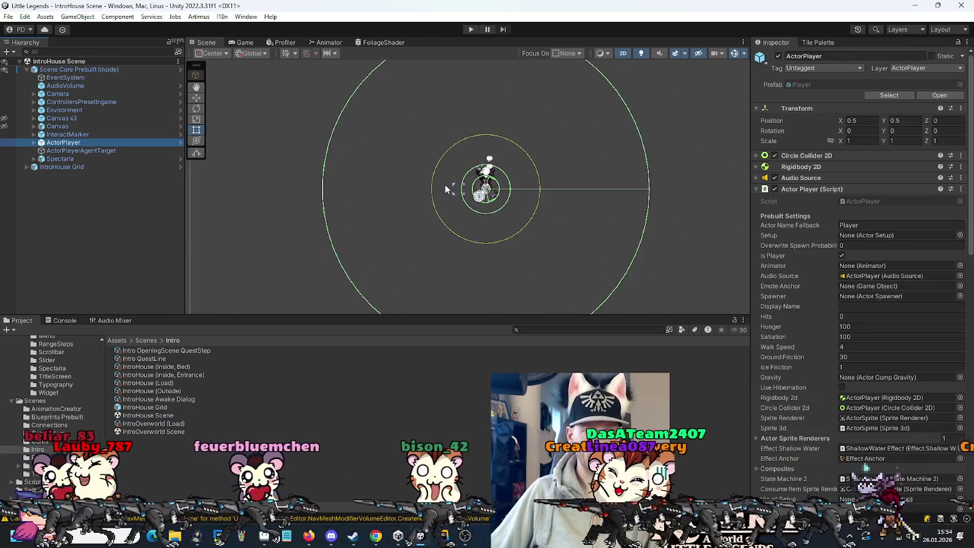
{"action": "scroll", "coordinate": [481, 232], "scroll_direction": "down", "scroll_amount": 3}
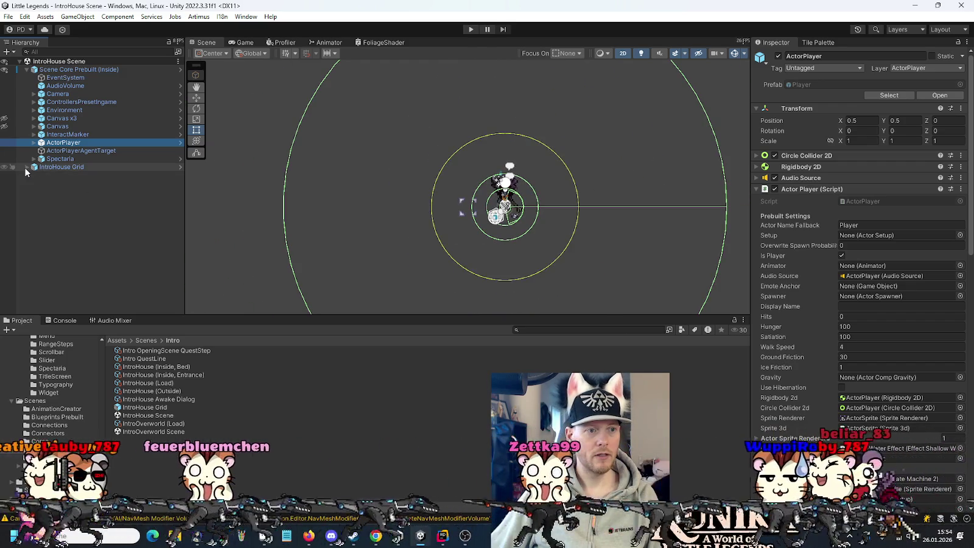
{"action": "left_click", "coordinate": [56, 195]}
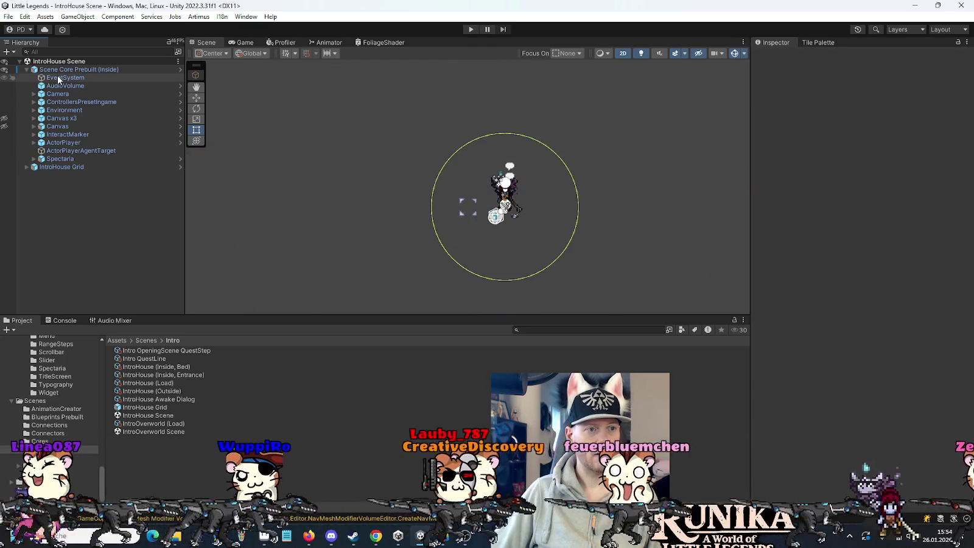
Add an empty GameObject named Furniture to IntroHouse Scene
{"action": "right_click", "coordinate": [52, 62]}
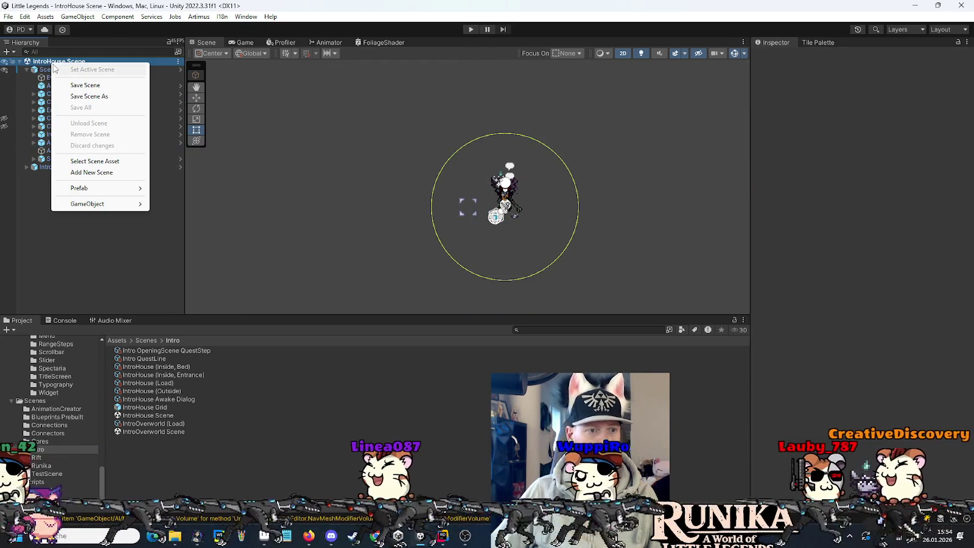
{"action": "mouse_move", "coordinate": [90, 204]}
{"action": "left_click", "coordinate": [169, 204]}
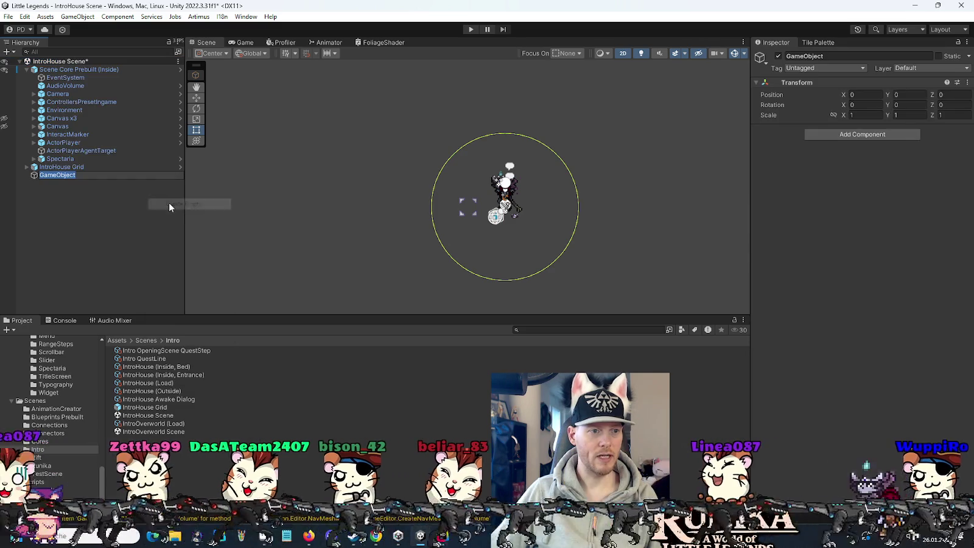
{"action": "type", "text": "Furniture"}
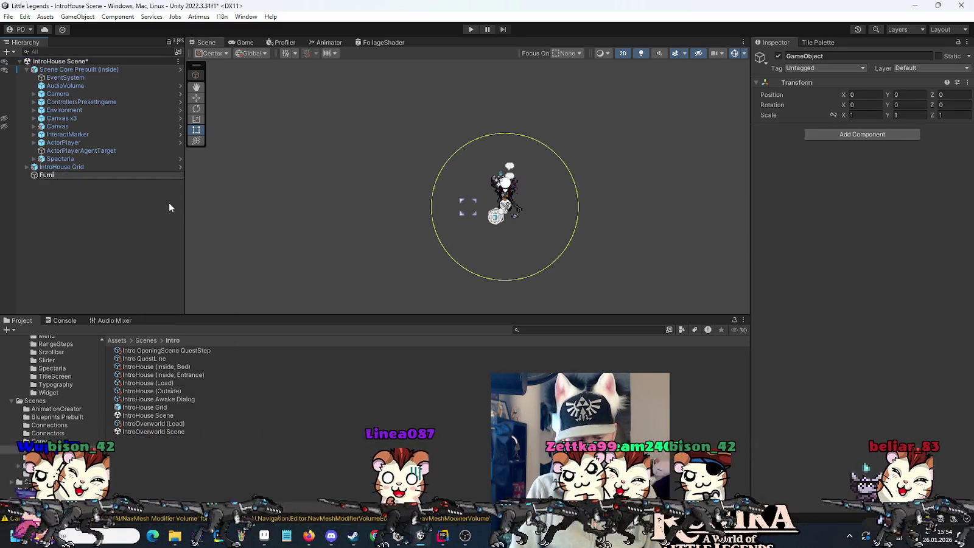
{"action": "key", "text": "Return"}
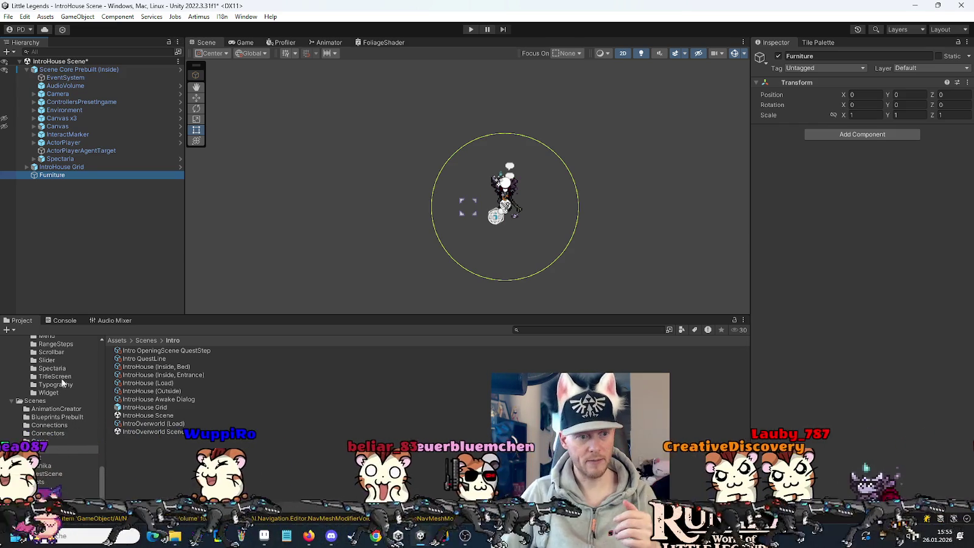
Browse the Project tree to Entities > Furniture > Beds
{"action": "scroll", "coordinate": [57, 388], "scroll_direction": "up", "scroll_amount": 6}
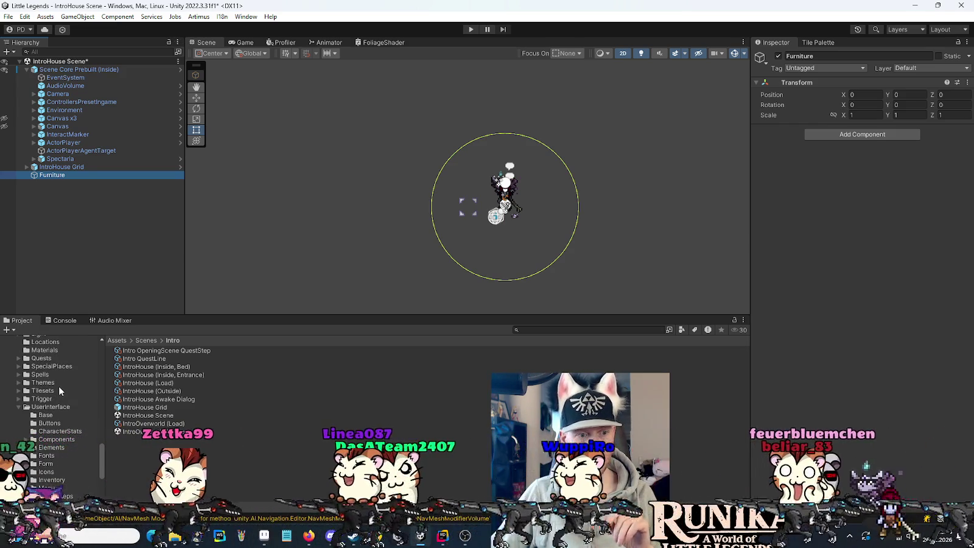
{"action": "scroll", "coordinate": [59, 385], "scroll_direction": "up", "scroll_amount": 3}
{"action": "scroll", "coordinate": [55, 434], "scroll_direction": "up", "scroll_amount": 10}
{"action": "scroll", "coordinate": [28, 445], "scroll_direction": "up", "scroll_amount": 3}
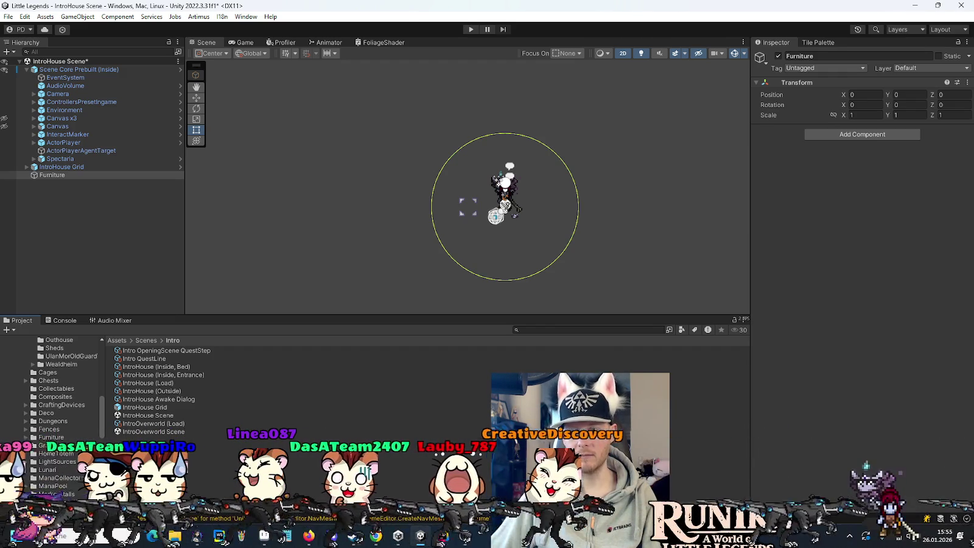
{"action": "scroll", "coordinate": [28, 397], "scroll_direction": "up", "scroll_amount": 5}
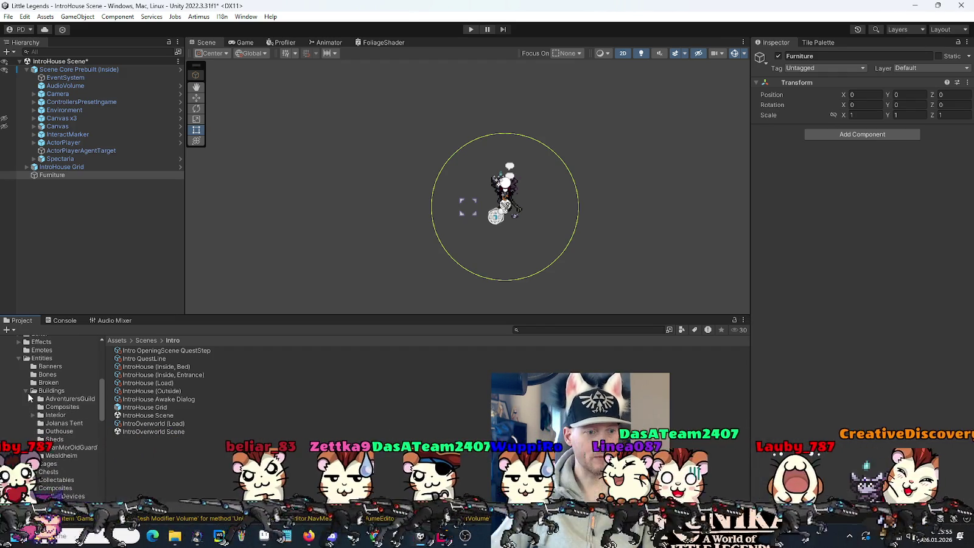
{"action": "left_click", "coordinate": [24, 390]}
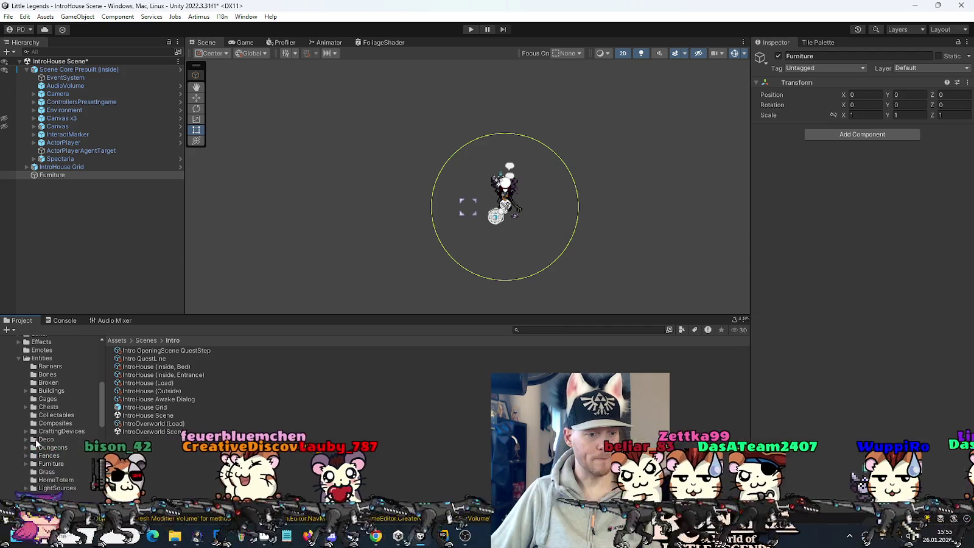
{"action": "left_click", "coordinate": [26, 463]}
{"action": "scroll", "coordinate": [51, 400], "scroll_direction": "down", "scroll_amount": 5}
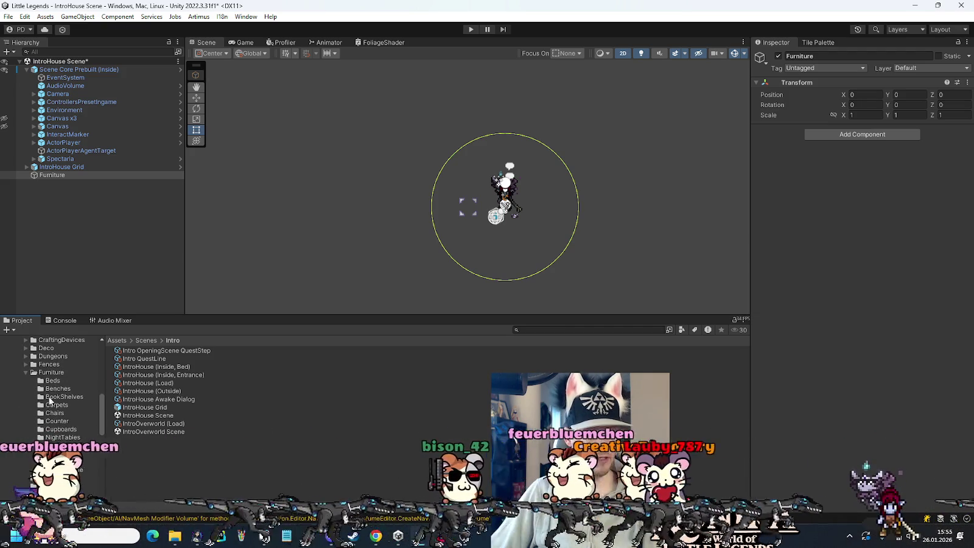
{"action": "left_click", "coordinate": [53, 382]}
Add a Bed prefab under Furniture and move it to Position X -3.5
{"action": "left_click_drag", "start_coordinate": [125, 351], "coordinate": [60, 175]}
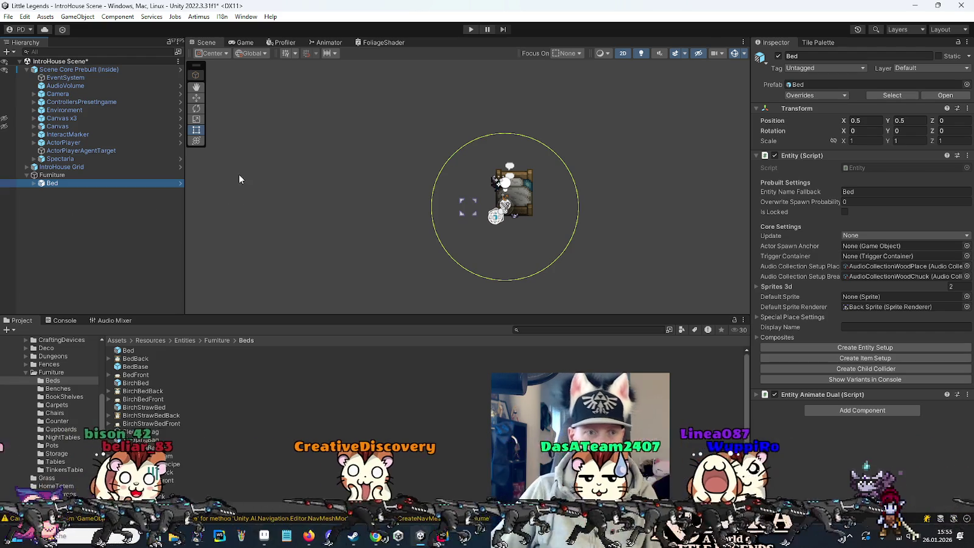
{"action": "scroll", "coordinate": [488, 211], "scroll_direction": "up", "scroll_amount": 5}
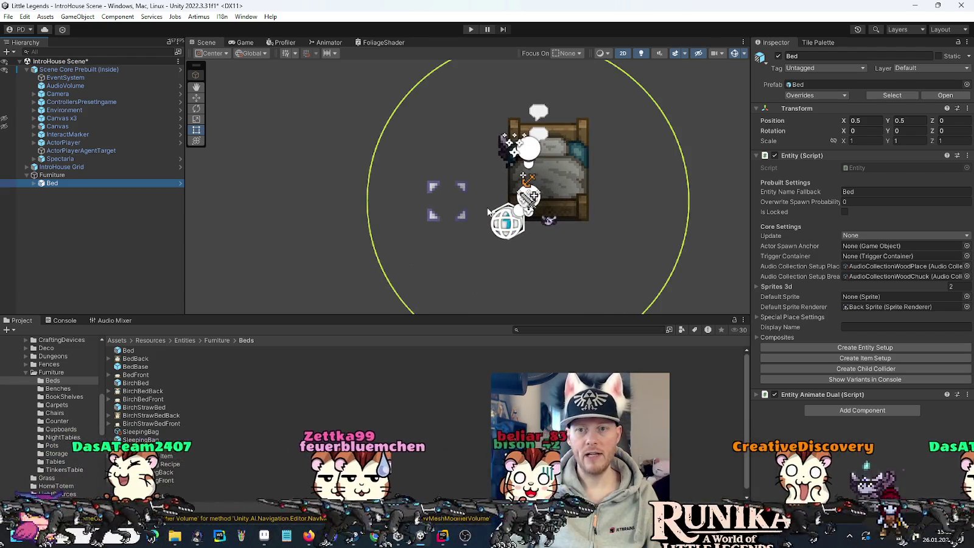
{"action": "key", "text": "w"}
{"action": "left_click_drag", "start_coordinate": [579, 164], "coordinate": [427, 160]}
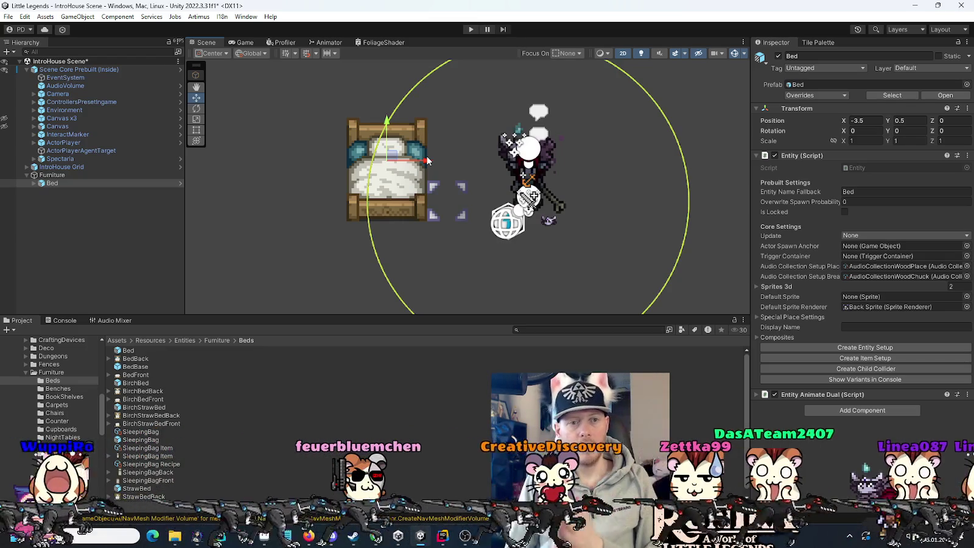
{"action": "right_click", "coordinate": [51, 184]}
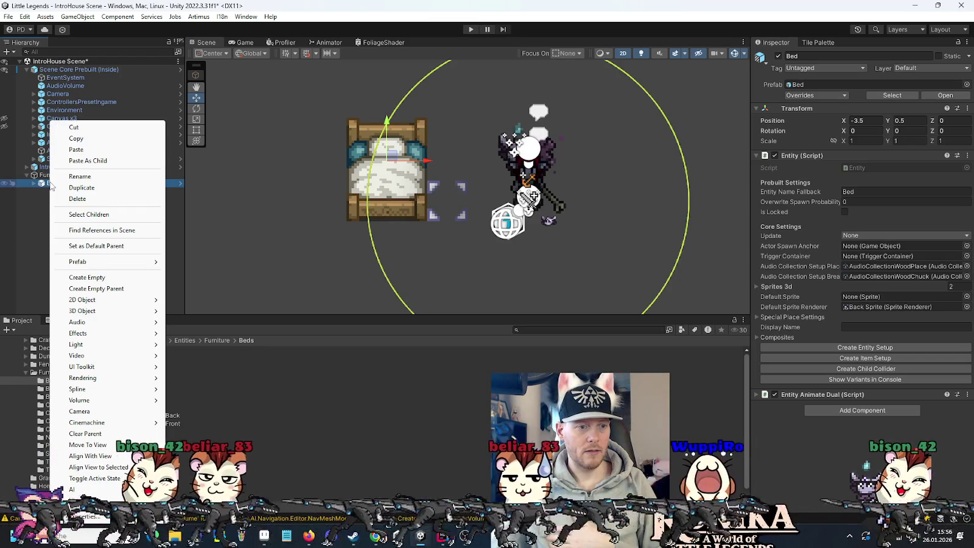
Unpack the Bed prefab instance completely
{"action": "mouse_move", "coordinate": [98, 263]}
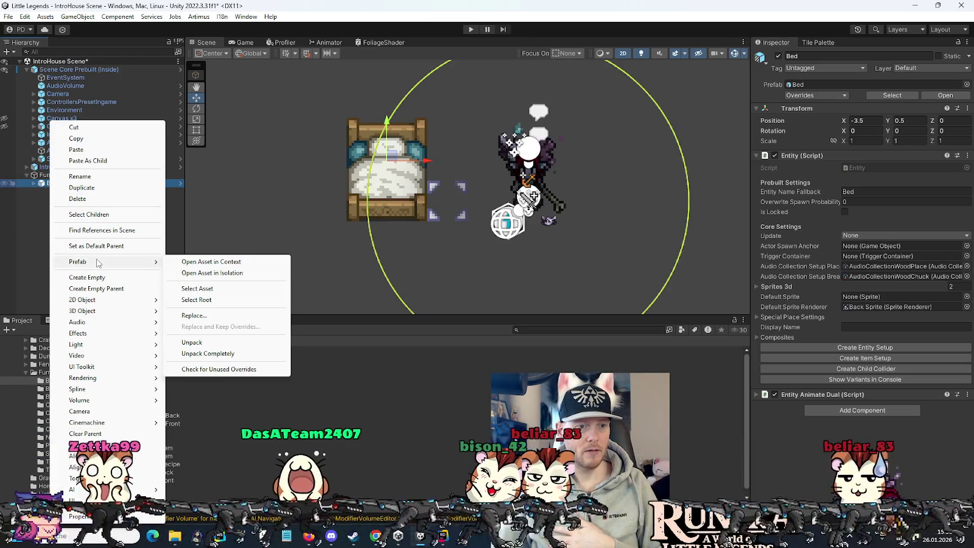
{"action": "left_click", "coordinate": [192, 343]}
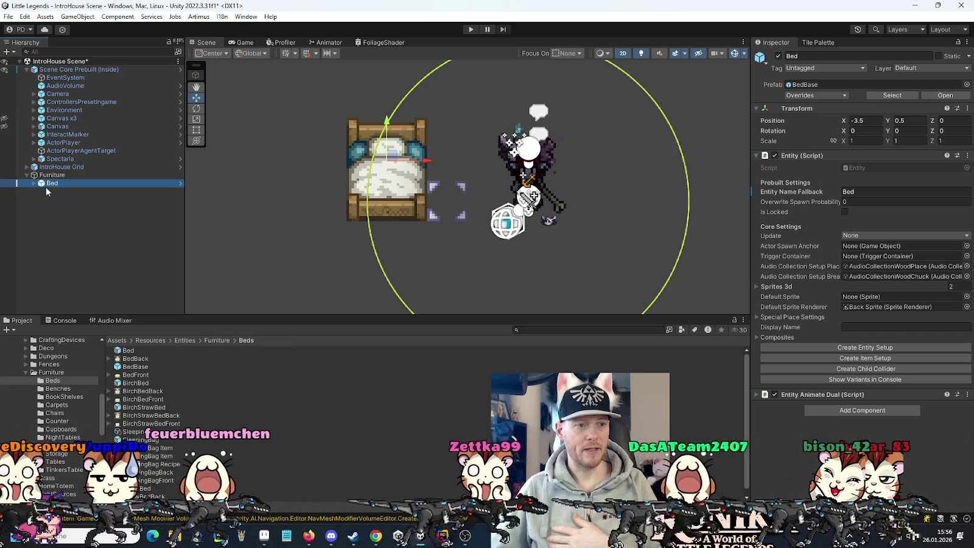
{"action": "left_click", "coordinate": [34, 183]}
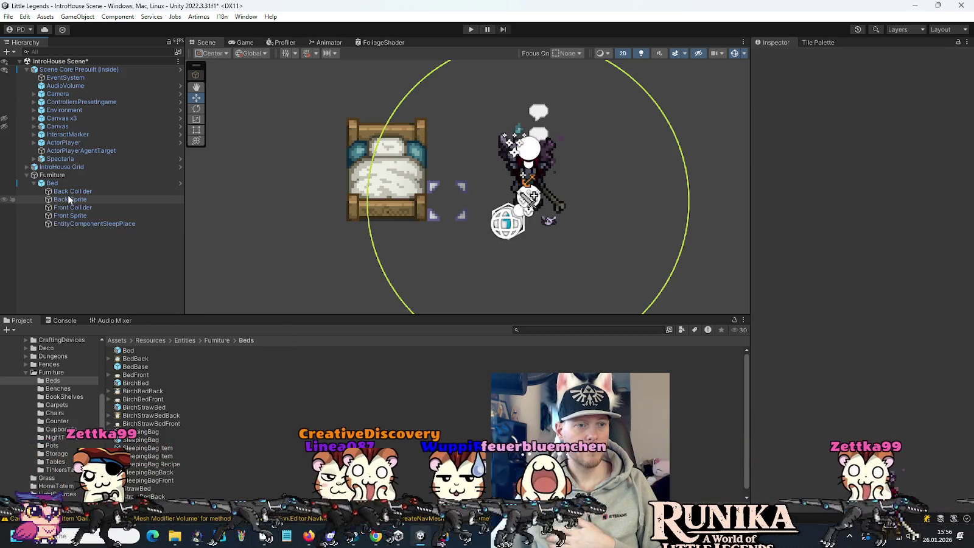
{"action": "left_click", "coordinate": [59, 185]}
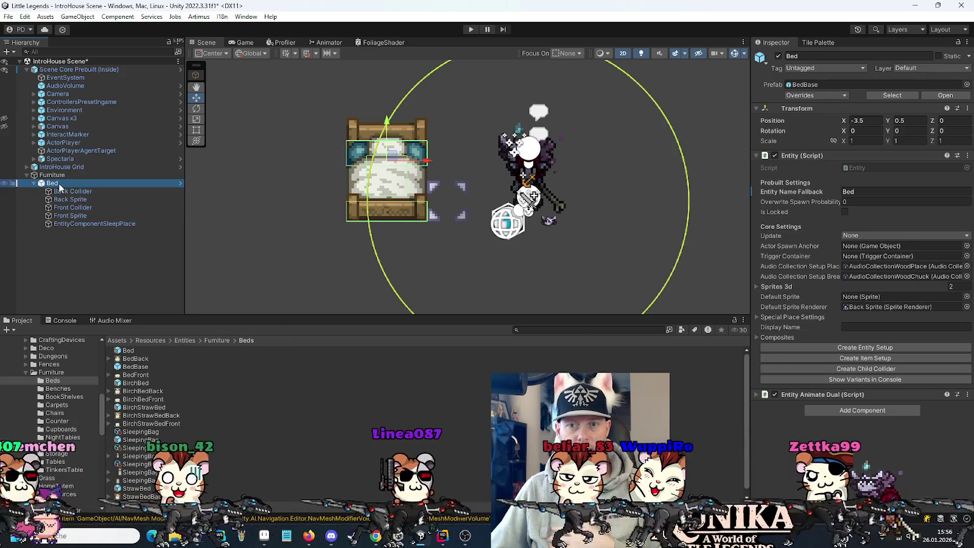
{"action": "right_click", "coordinate": [59, 188]}
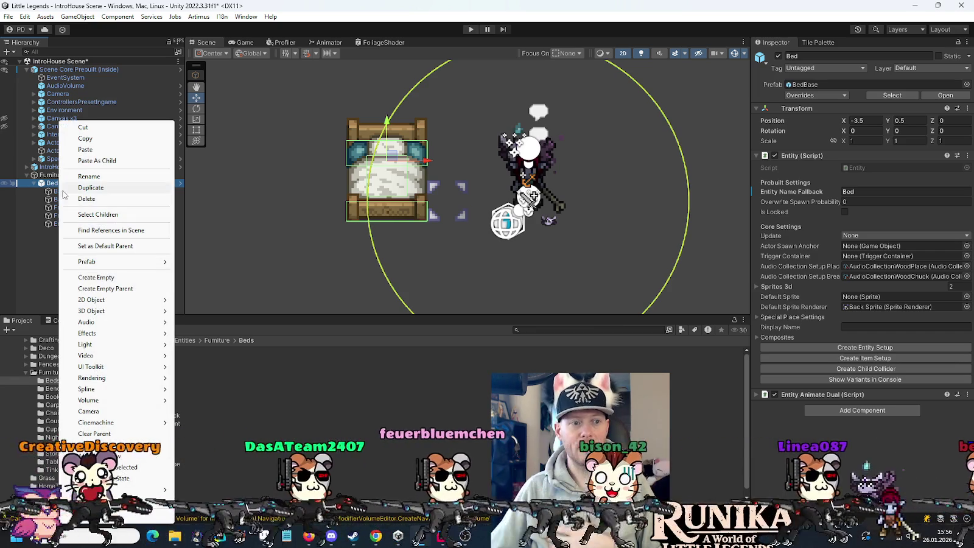
{"action": "mouse_move", "coordinate": [94, 262]}
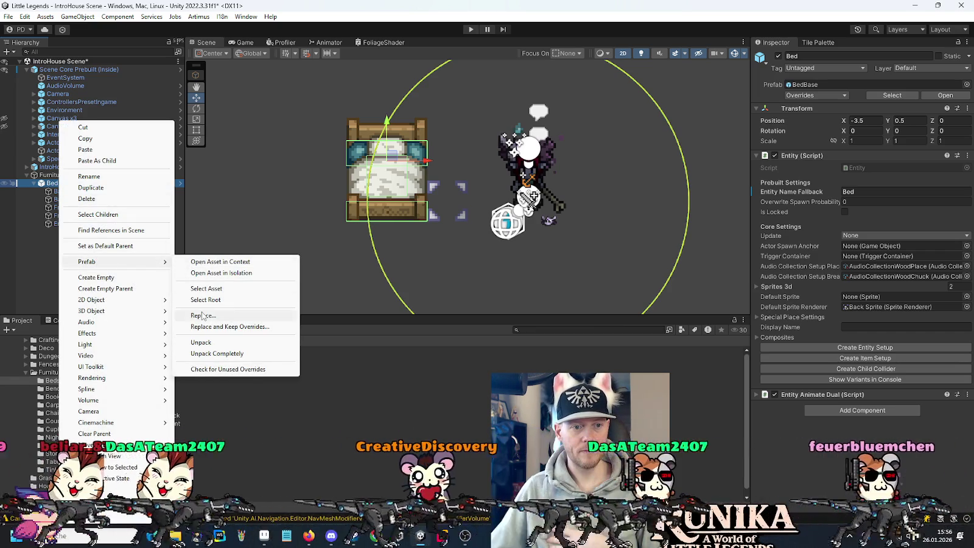
{"action": "left_click", "coordinate": [201, 342]}
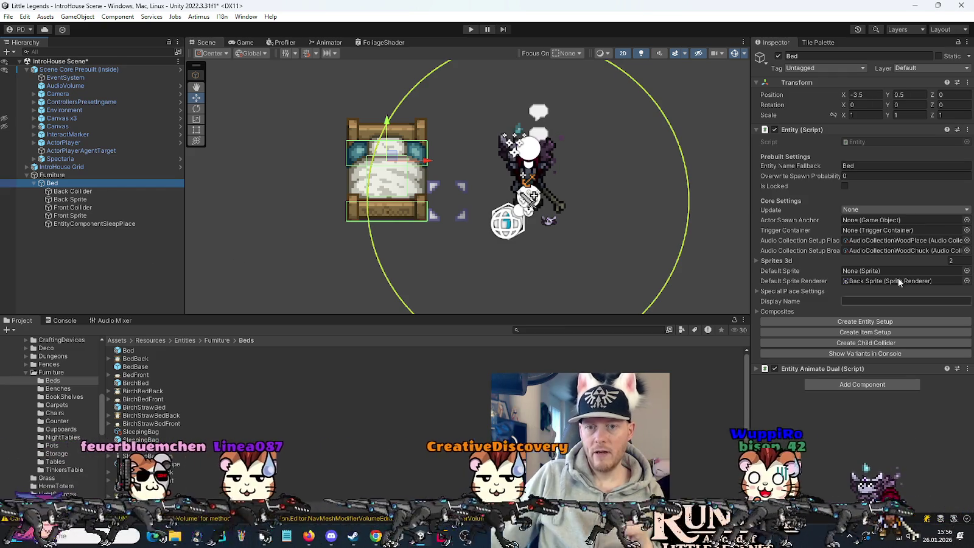
Remove the Entity and Entity Animate Dual components from the Bed
{"action": "left_click", "coordinate": [966, 129]}
{"action": "left_click", "coordinate": [947, 155]}
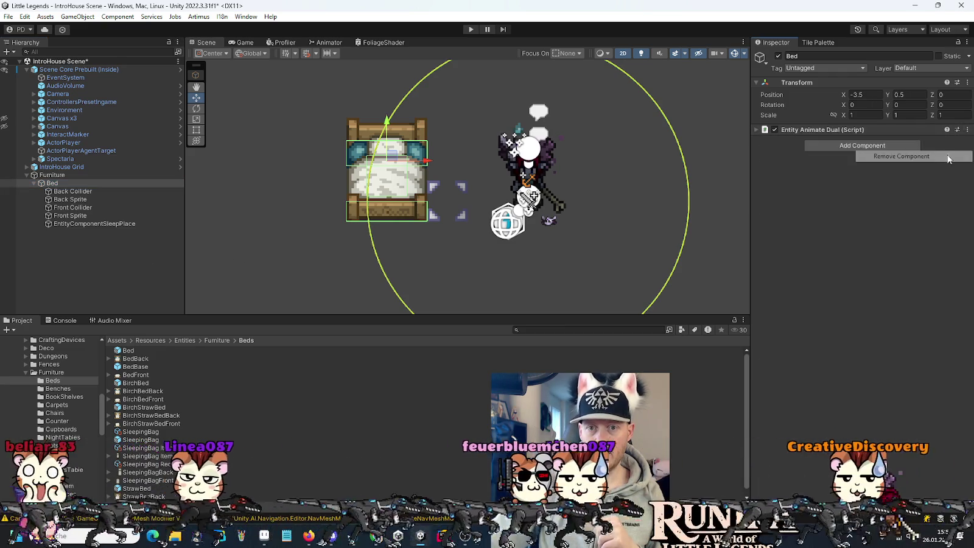
{"action": "left_click", "coordinate": [966, 129]}
{"action": "left_click", "coordinate": [954, 156]}
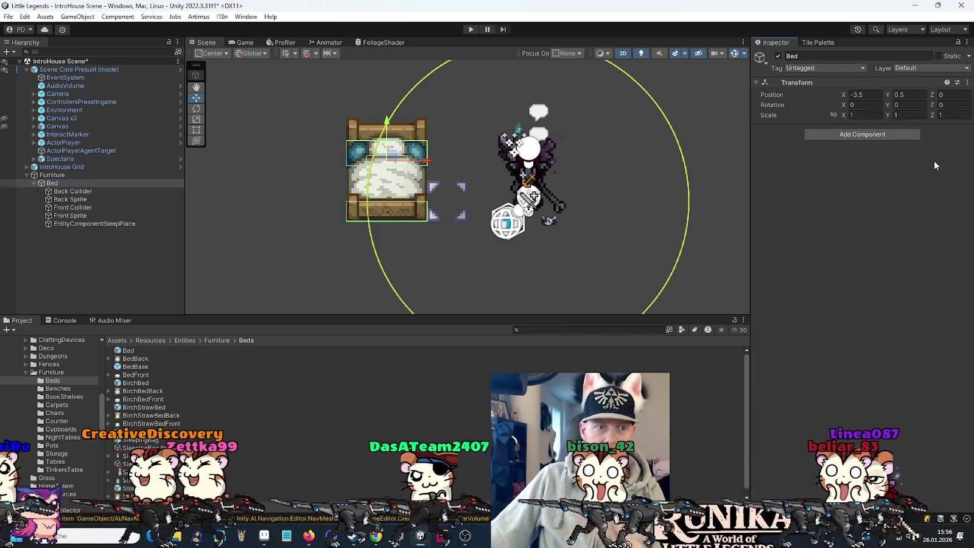
{"action": "left_click", "coordinate": [112, 193]}
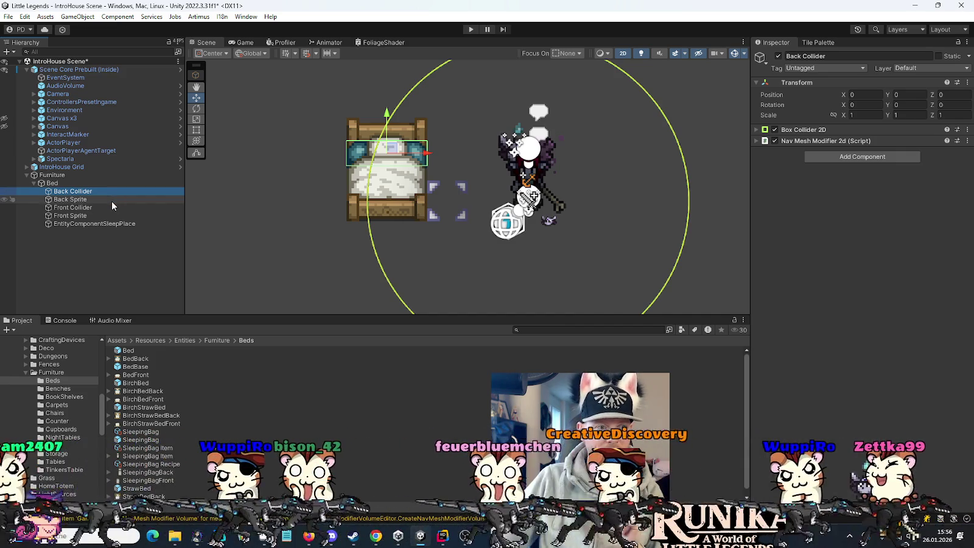
Inspect the Bed's Back Sprite, Front Collider, Front Sprite and EntityComponentSleepPlace children
{"action": "left_click", "coordinate": [110, 201]}
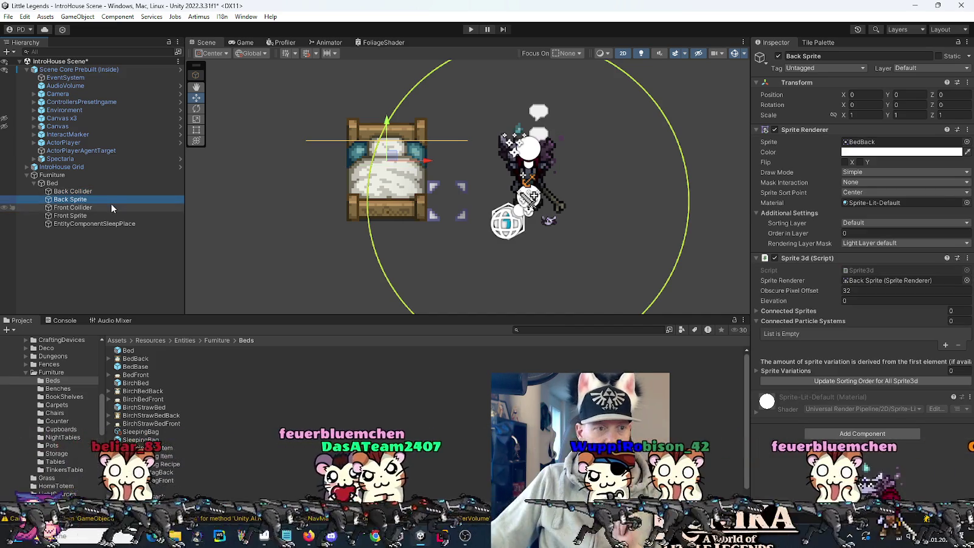
{"action": "left_click", "coordinate": [110, 207]}
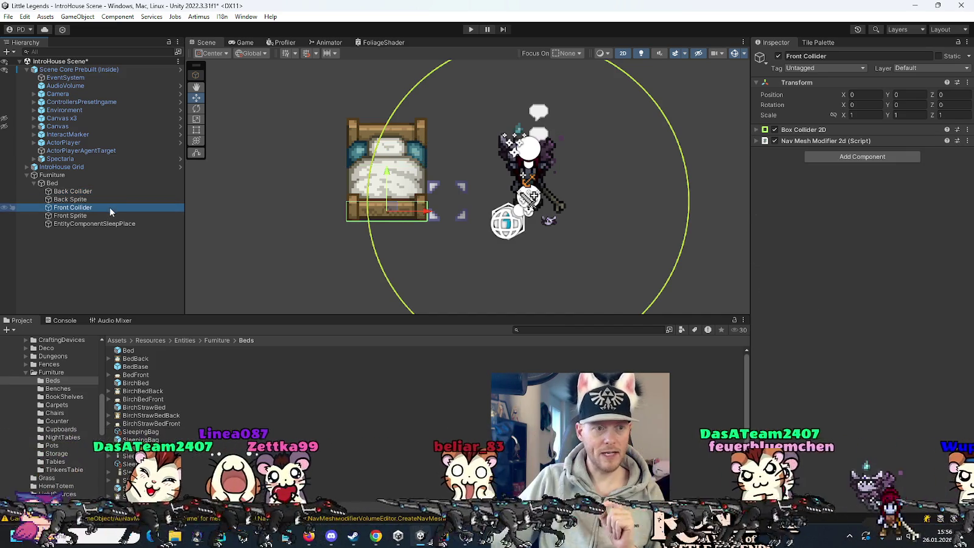
{"action": "left_click", "coordinate": [107, 216]}
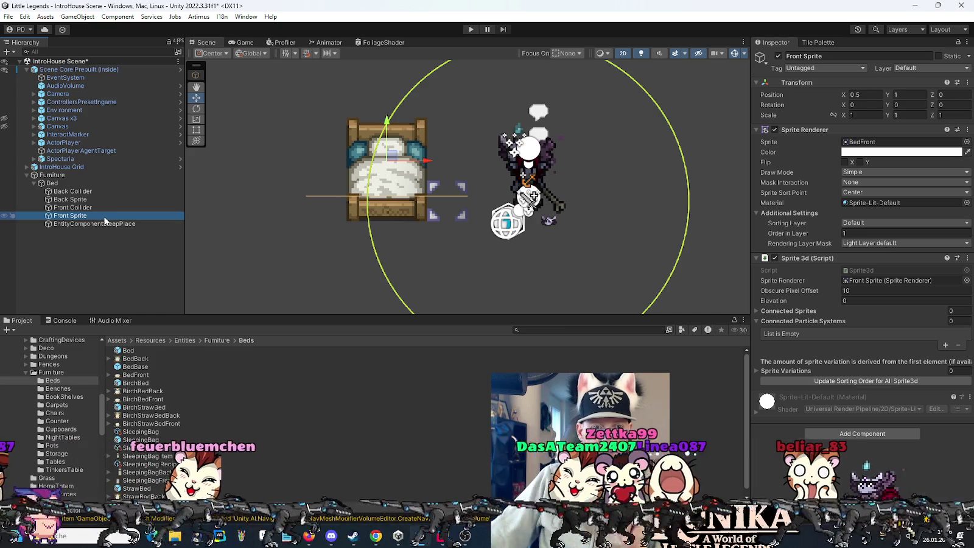
{"action": "left_click", "coordinate": [103, 225]}
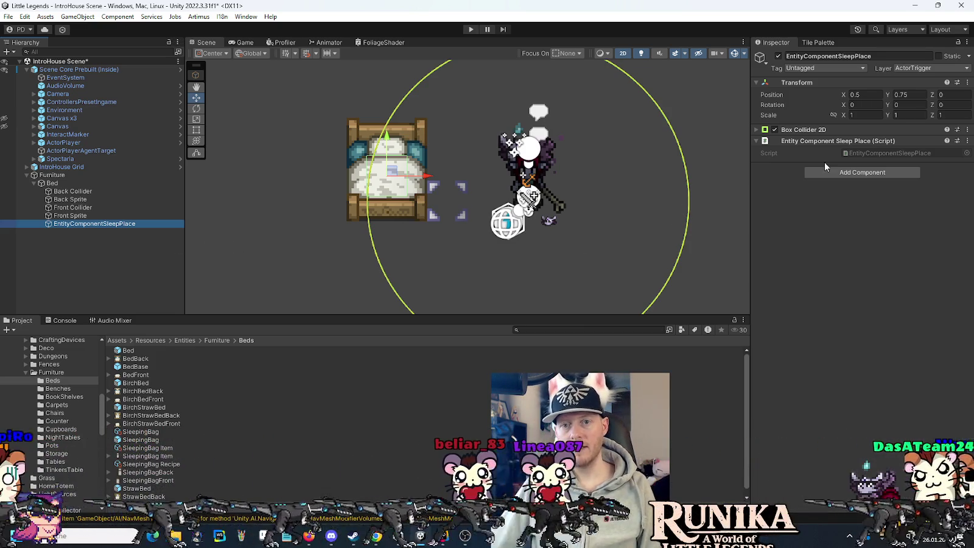
Remove the Entity Component Sleep Place script from EntityComponentSleepPlace, then switch to Rider
{"action": "left_click", "coordinate": [967, 141]}
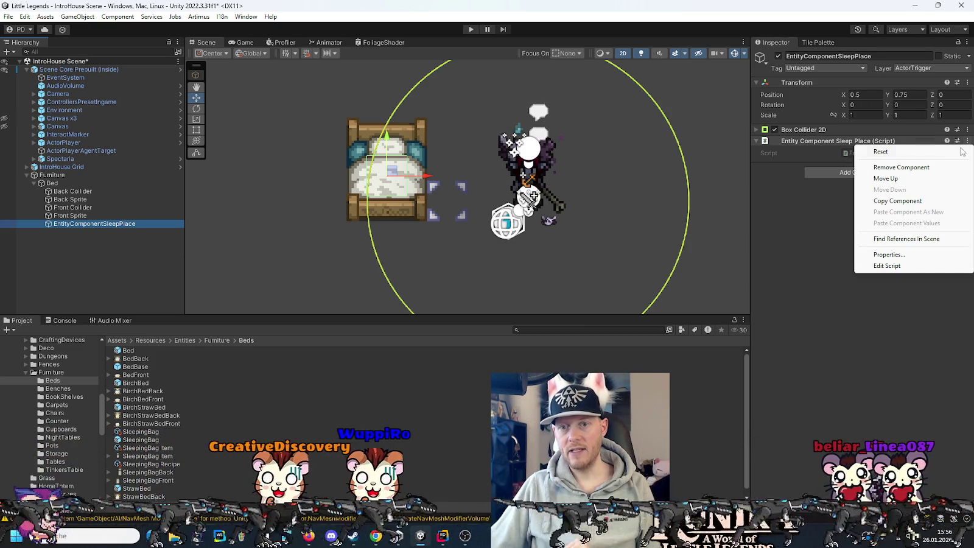
{"action": "left_click", "coordinate": [901, 167]}
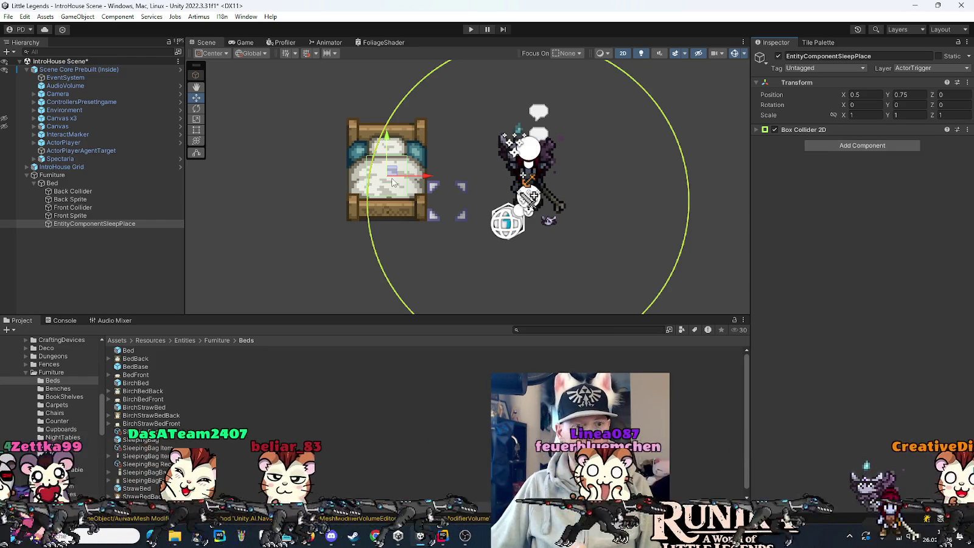
{"action": "left_click", "coordinate": [439, 534]}
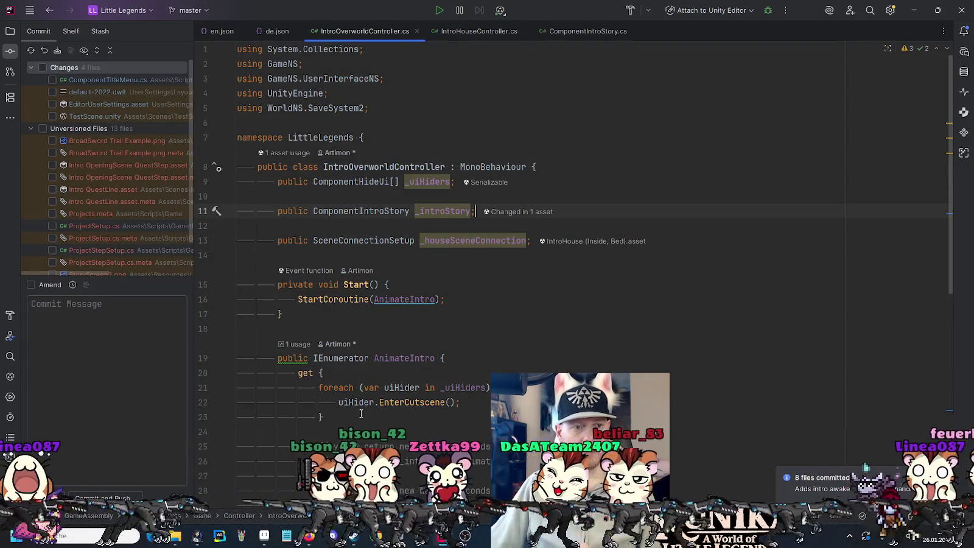
Locate the open file in Rider's project tree and expand the Cutscene scripts folder
{"action": "left_click", "coordinate": [10, 30]}
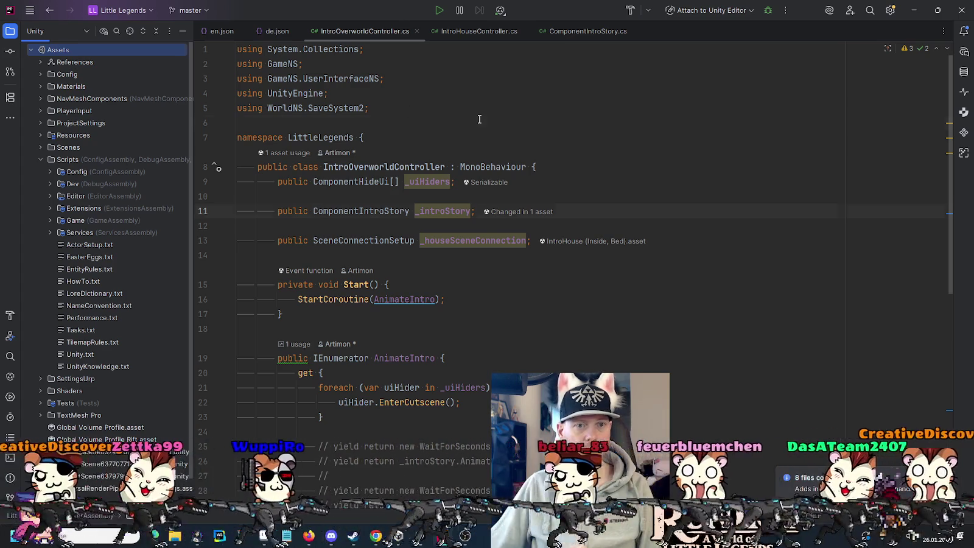
{"action": "key", "text": "alt+F1"}
{"action": "key", "text": "Return"}
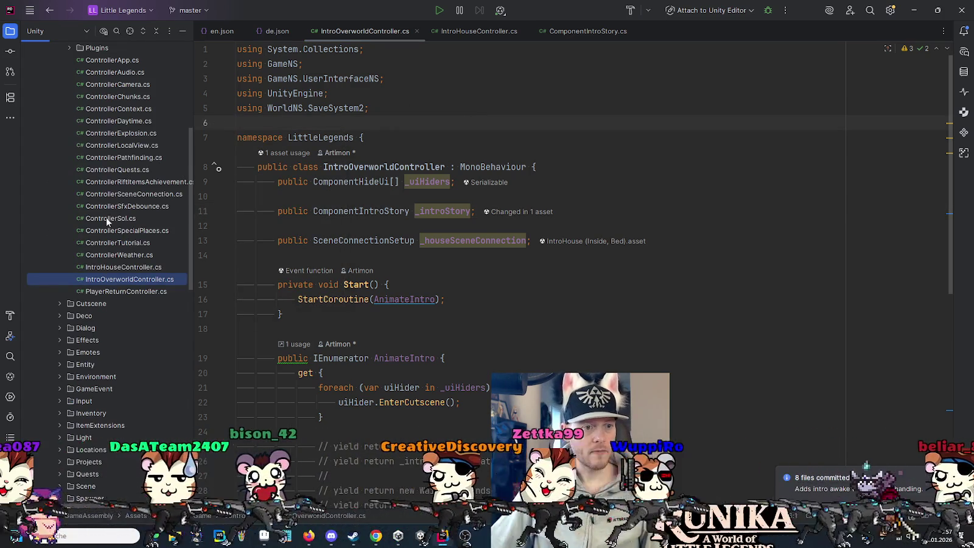
{"action": "scroll", "coordinate": [106, 221], "scroll_direction": "up", "scroll_amount": 5}
{"action": "left_click", "coordinate": [59, 206]}
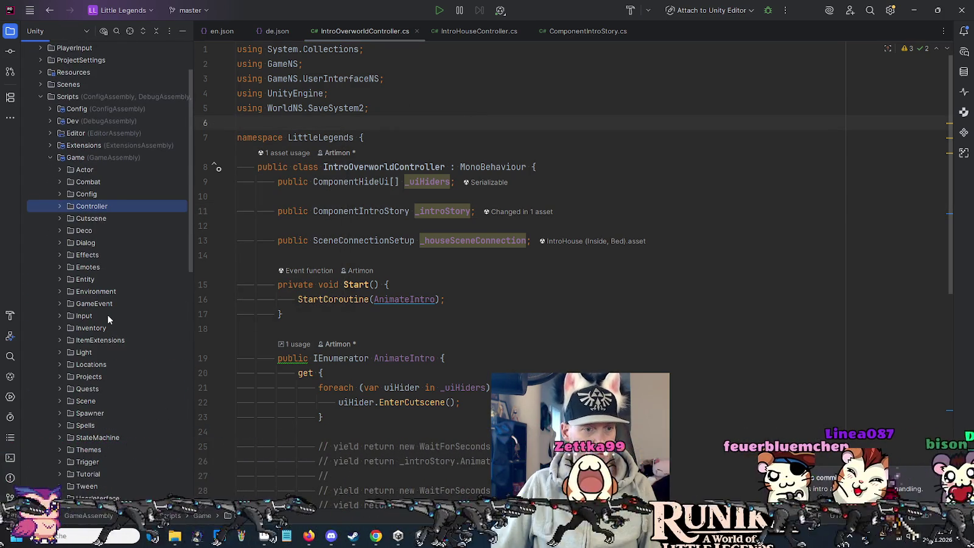
{"action": "scroll", "coordinate": [107, 314], "scroll_direction": "down", "scroll_amount": 3}
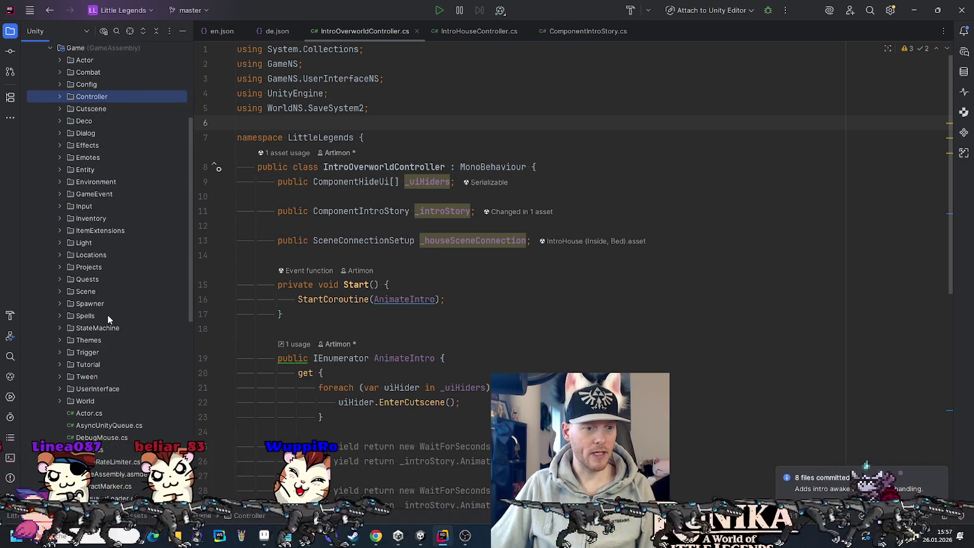
{"action": "scroll", "coordinate": [92, 230], "scroll_direction": "up", "scroll_amount": 2}
{"action": "left_click", "coordinate": [59, 181]}
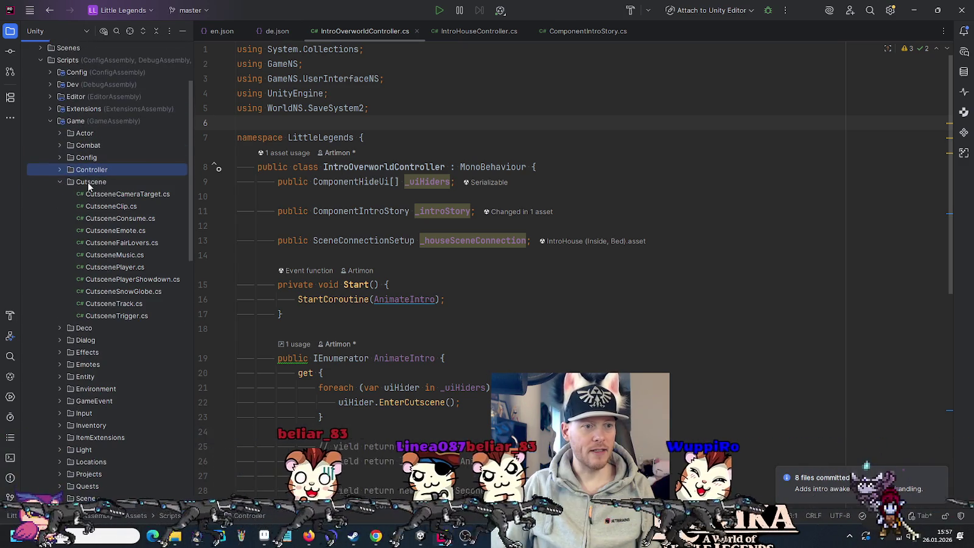
Add a Unity MonoBehaviour script named IntroBedDialogTrigger to the Cutscene folder
{"action": "right_click", "coordinate": [88, 182]}
{"action": "mouse_move", "coordinate": [135, 190]}
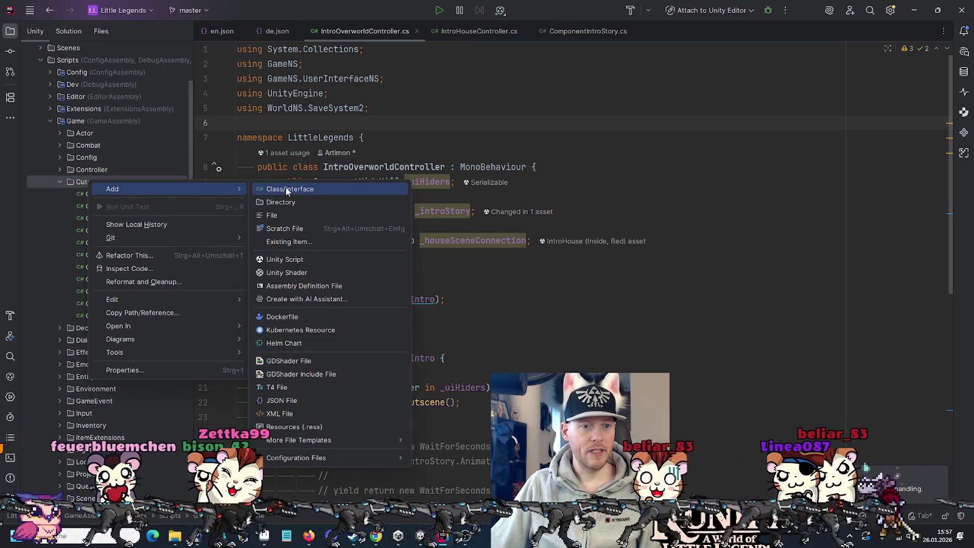
{"action": "left_click", "coordinate": [291, 260]}
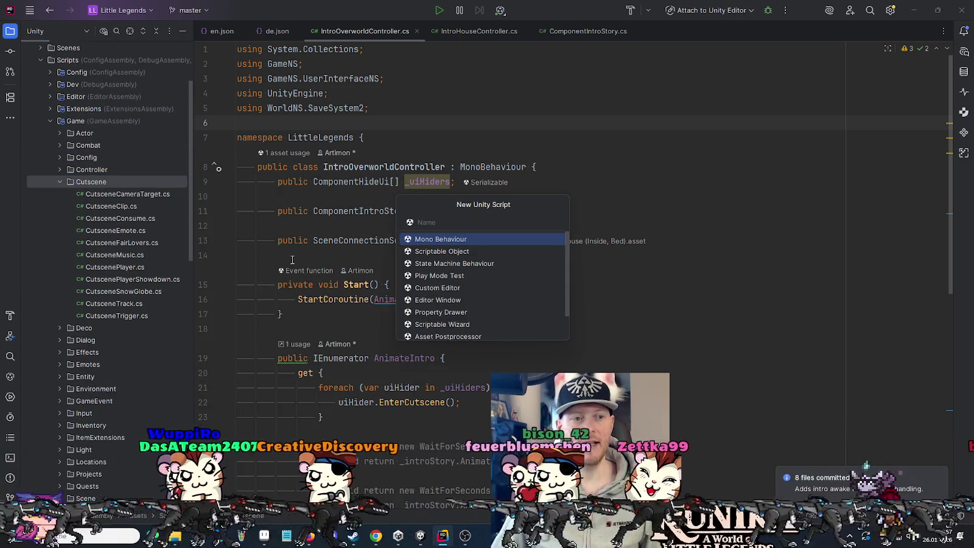
{"action": "type", "text": "IntroBedDialogTrigger"}
{"action": "key", "text": "Return"}
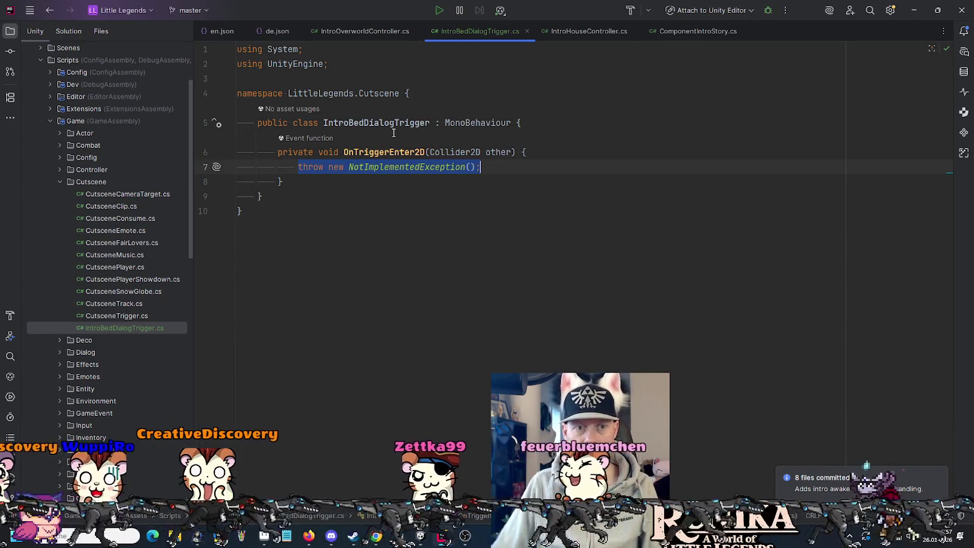
{"action": "key", "text": "alt+Tab"}
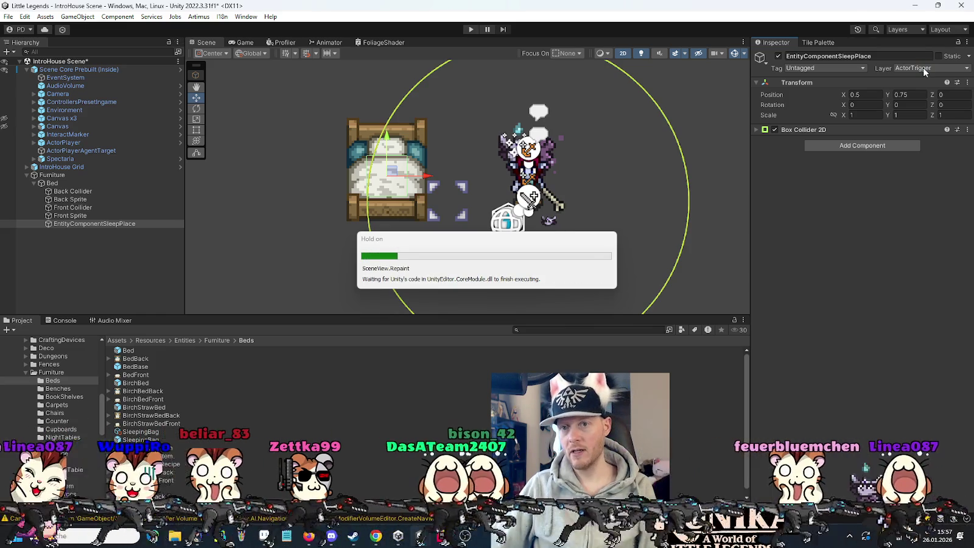
Set EntityComponentSleepPlace's layer to 16: PlayerTrigger and select the BedBase prefab asset
{"action": "left_click", "coordinate": [923, 69]}
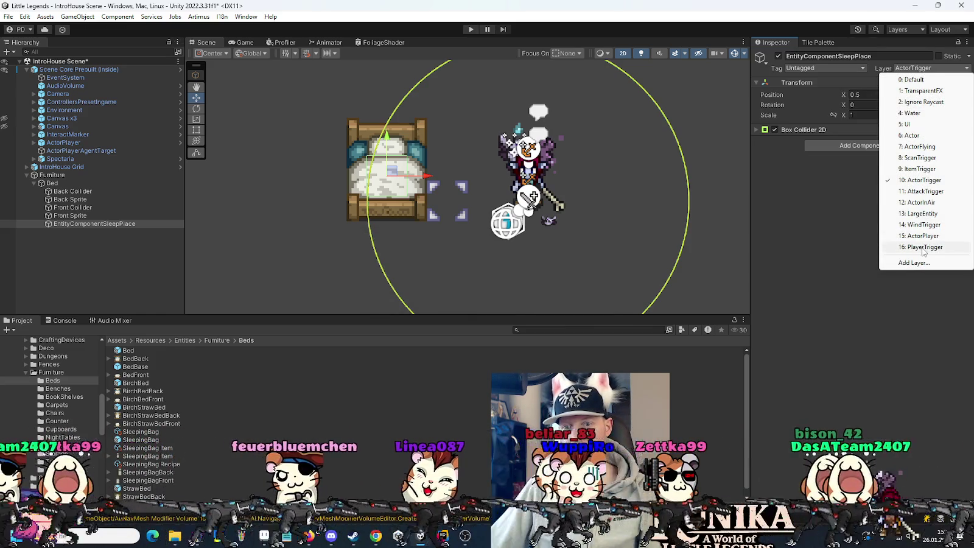
{"action": "left_click", "coordinate": [922, 247]}
{"action": "key", "text": "alt+Tab"}
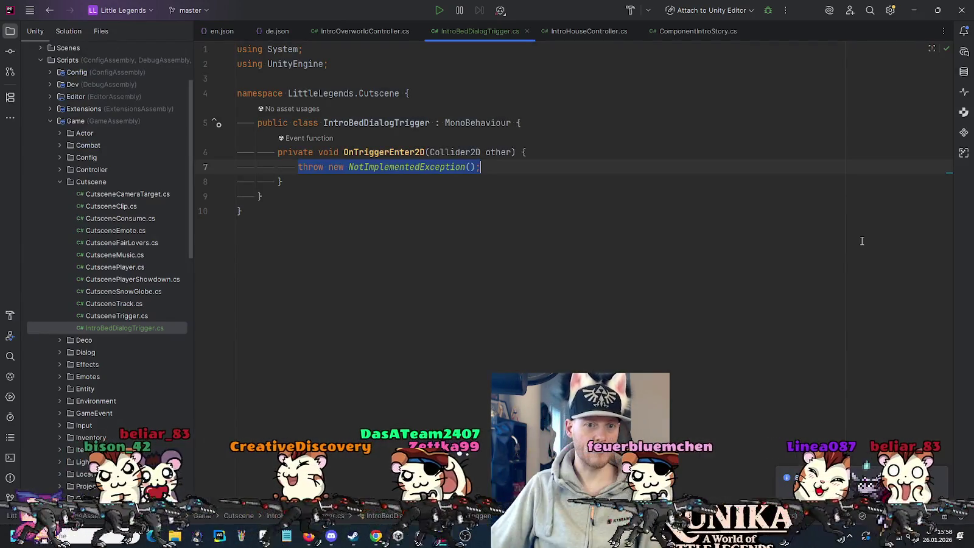
{"action": "left_click", "coordinate": [521, 169]}
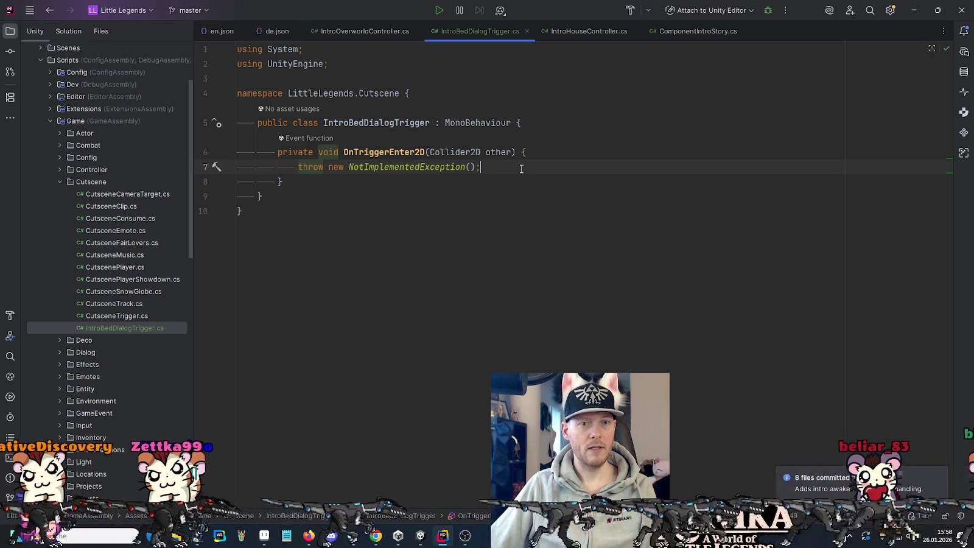
{"action": "key", "text": "alt+Tab"}
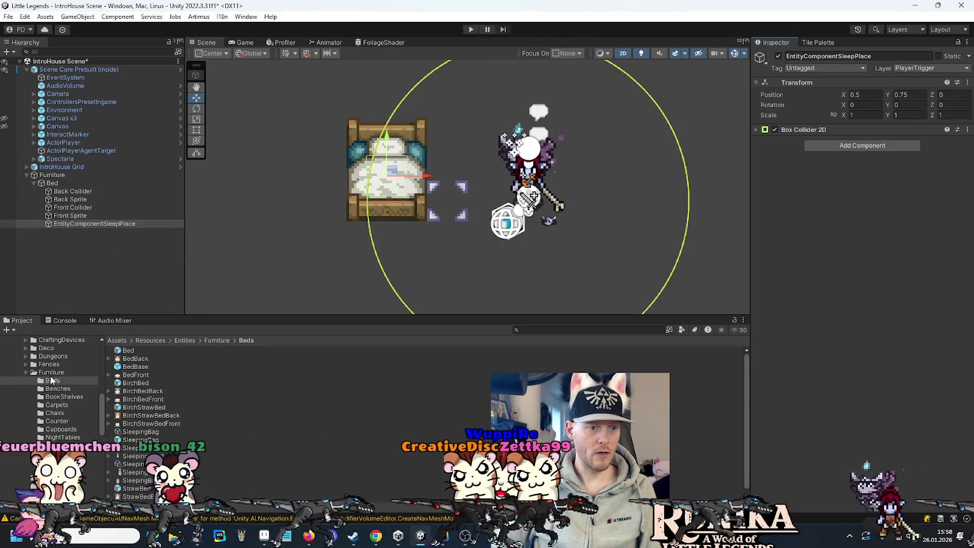
{"action": "left_click", "coordinate": [135, 367]}
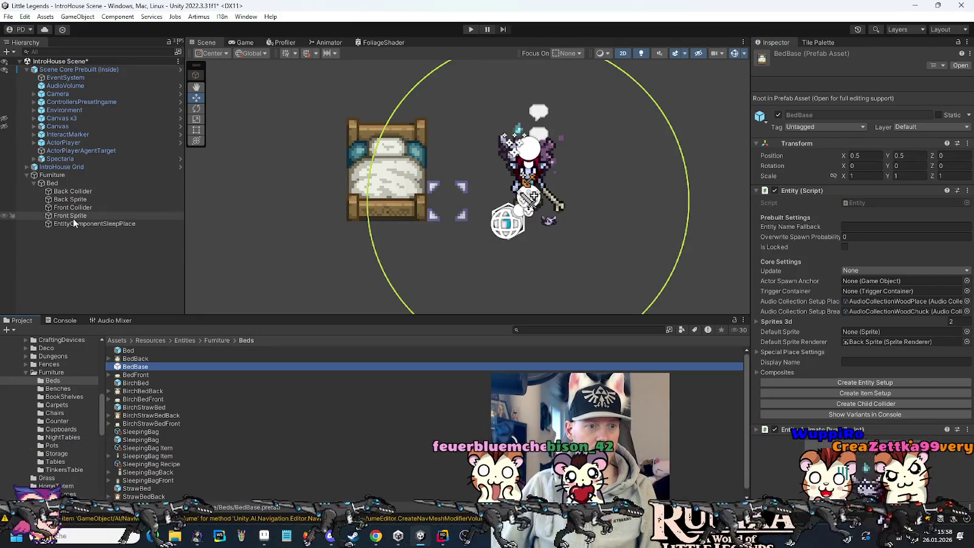
Put the BedBase prefab's EntityComponentSleepPlace child on the PlayerTrigger layer and save the prefab
{"action": "left_click", "coordinate": [164, 224]}
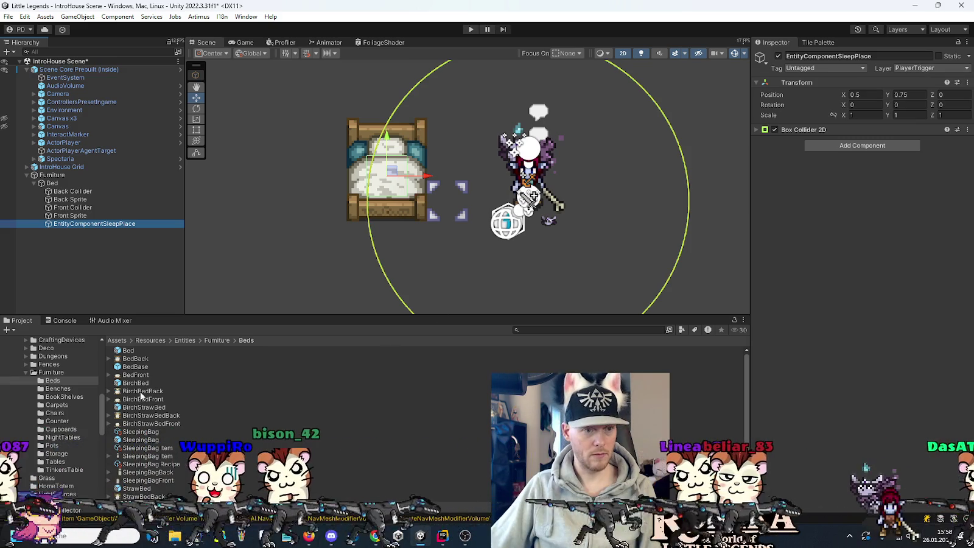
{"action": "double_click", "coordinate": [134, 366]}
{"action": "left_click", "coordinate": [101, 113]}
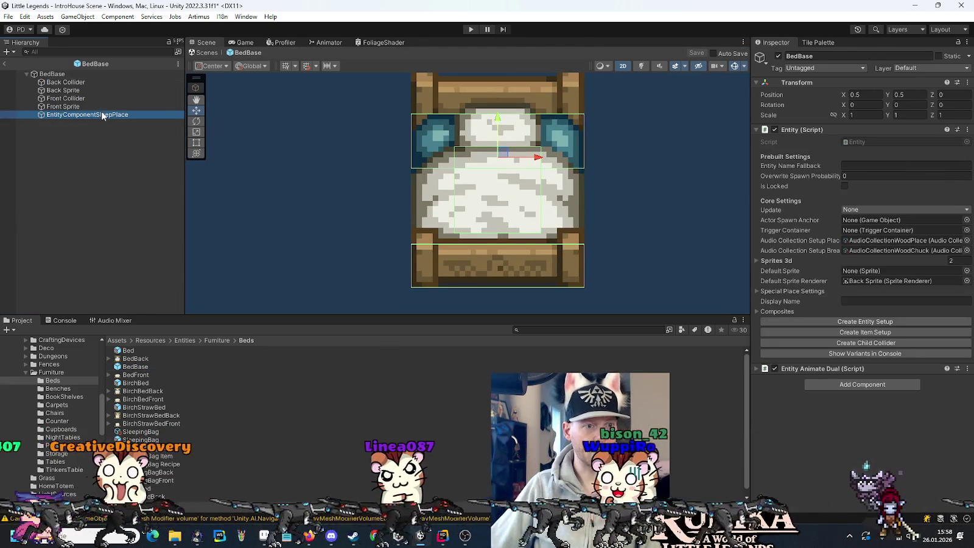
{"action": "left_click", "coordinate": [930, 68]}
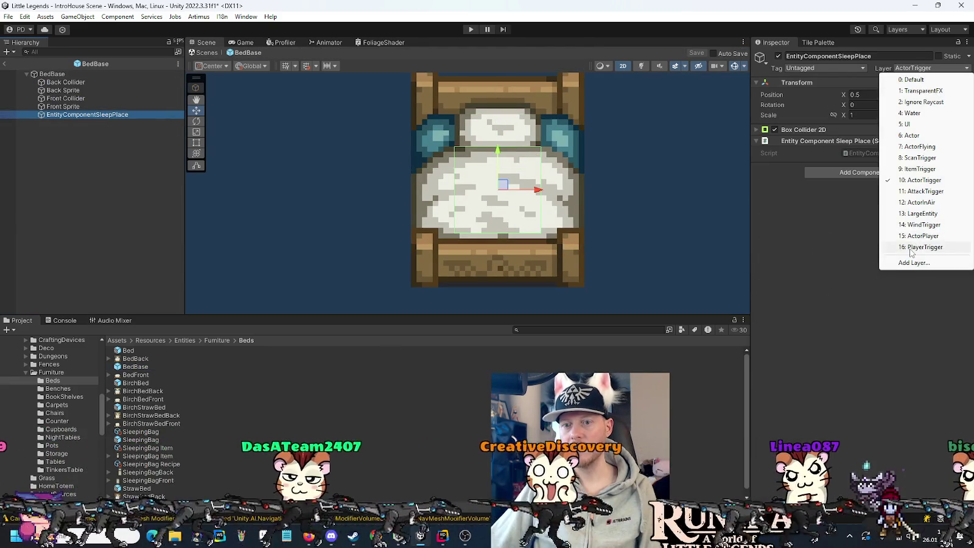
{"action": "left_click", "coordinate": [910, 247]}
{"action": "key", "text": "ctrl+s"}
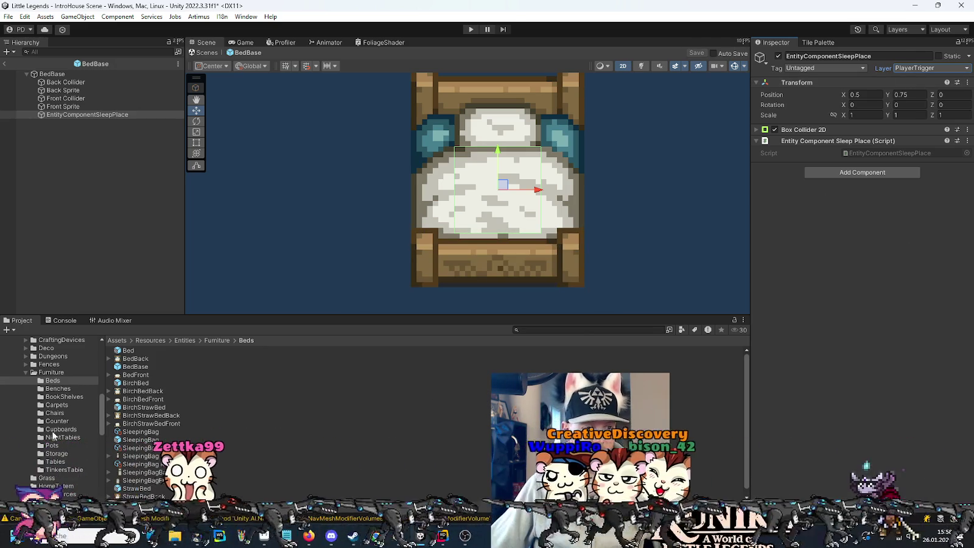
Return to IntroHouse Scene, select its EntityComponentSleepPlace object, and switch to Rider
{"action": "left_click", "coordinate": [27, 372]}
{"action": "scroll", "coordinate": [54, 396], "scroll_direction": "down", "scroll_amount": 5}
{"action": "left_click", "coordinate": [1, 63]}
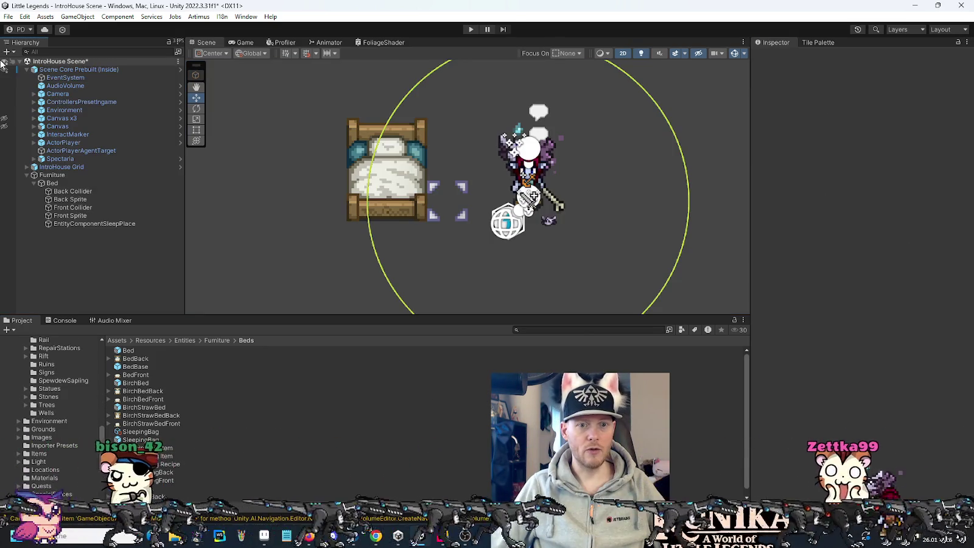
{"action": "left_click", "coordinate": [87, 224]}
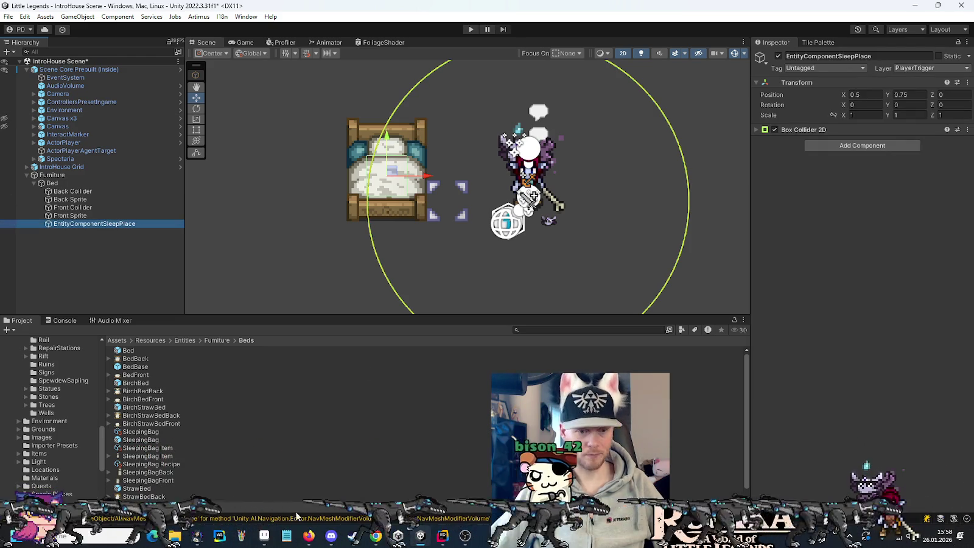
{"action": "left_click", "coordinate": [442, 536]}
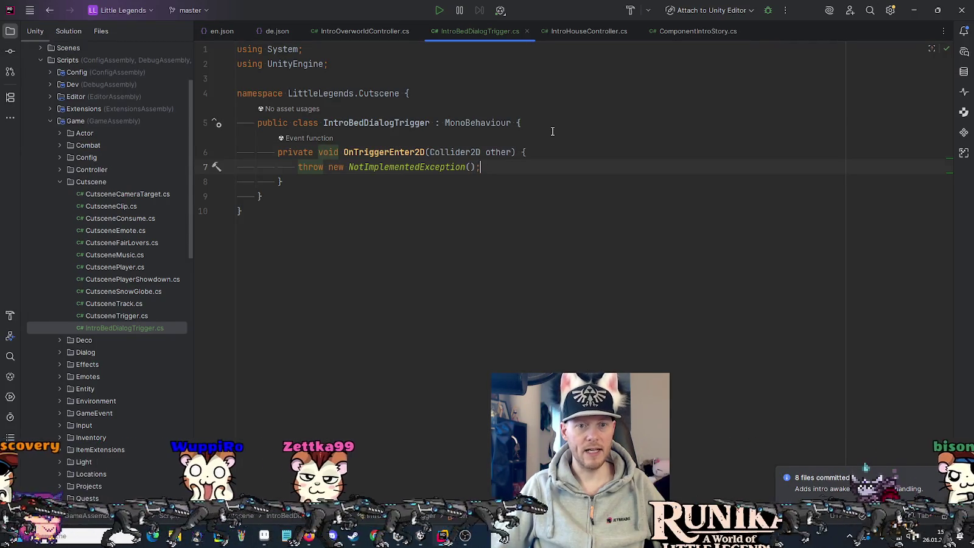
Add a public DialogSetup field named _introBedDialogSetup above OnTriggerEnter2D
{"action": "key", "text": "Up"}
{"action": "key", "text": "Return"}
{"action": "key", "text": "Return"}
{"action": "key", "text": "Up"}
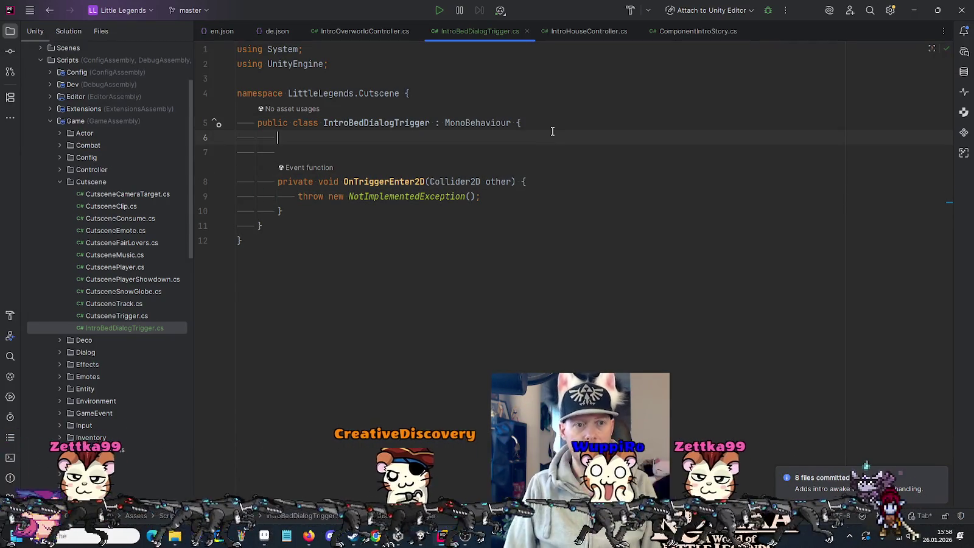
{"action": "type", "text": "public Di"}
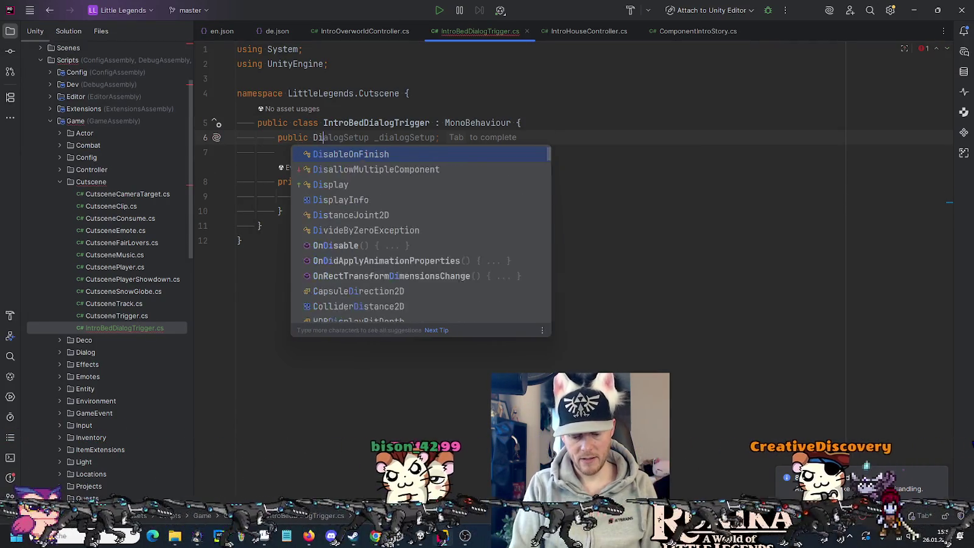
{"action": "type", "text": "alogSe"}
{"action": "key", "text": "Return"}
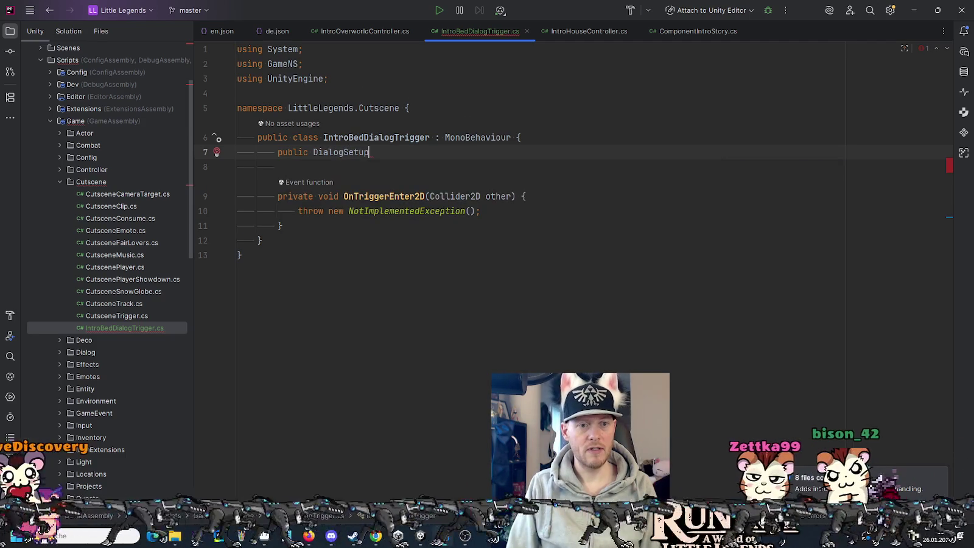
{"action": "type", "text": " _intro"}
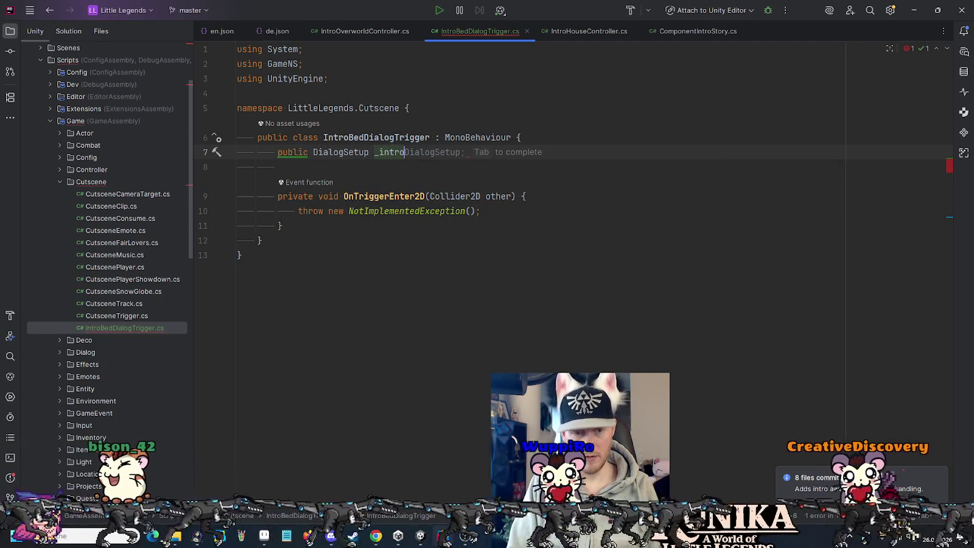
{"action": "type", "text": "Bed"}
{"action": "key", "text": "Tab"}
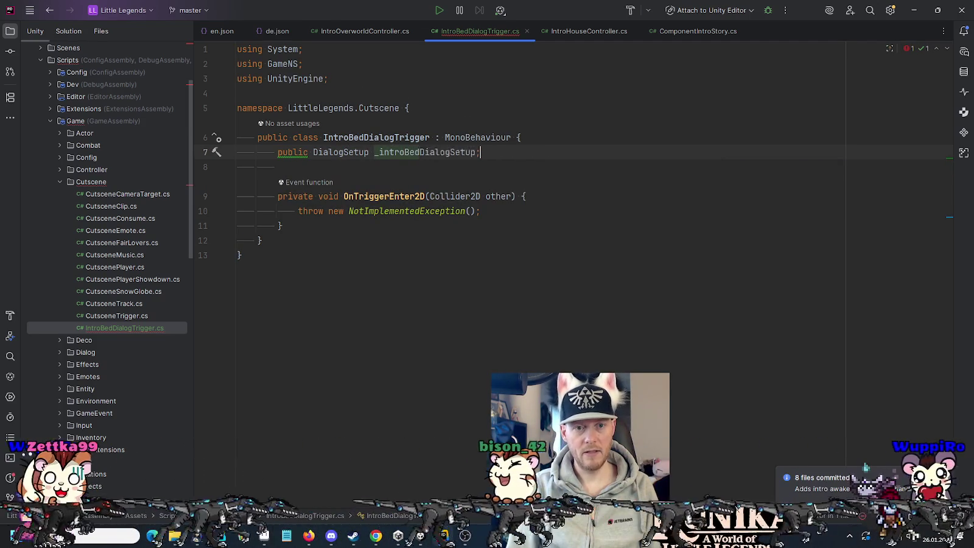
Delete the placeholder throw new NotImplementedException() line from OnTriggerEnter2D
{"action": "key", "text": "Left"}
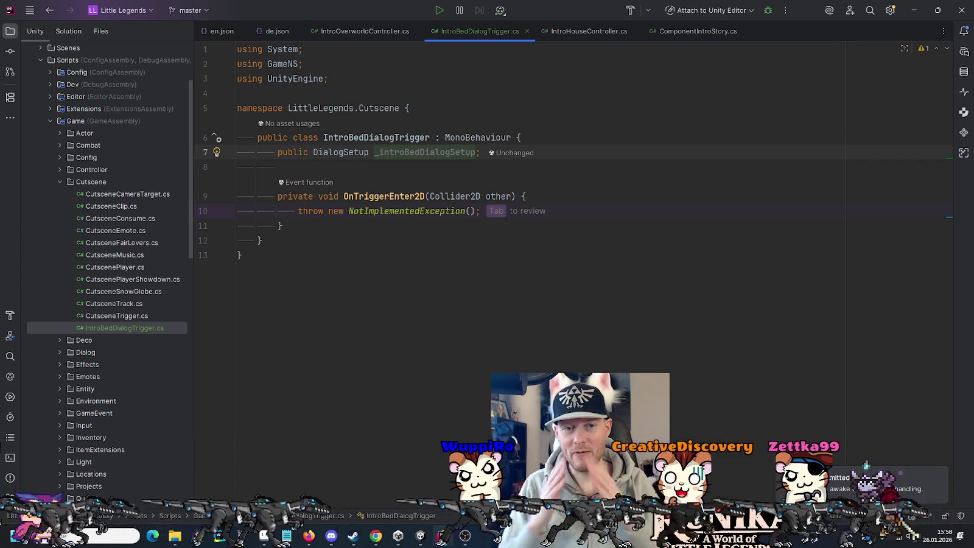
{"action": "key", "text": "Tab"}
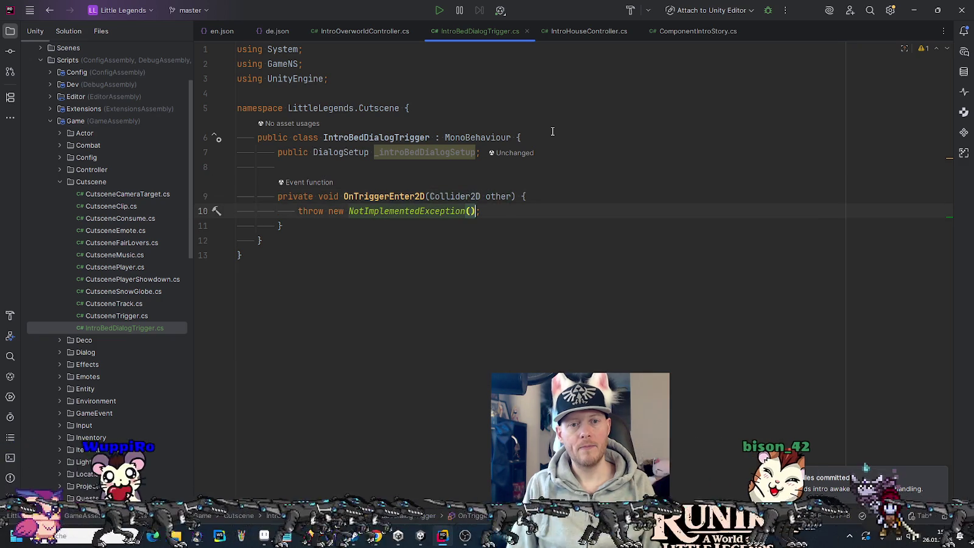
{"action": "key", "text": "ctrl+w"}
{"action": "key", "text": "ctrl+w"}
{"action": "key", "text": "ctrl+w"}
{"action": "key", "text": "BackSpace"}
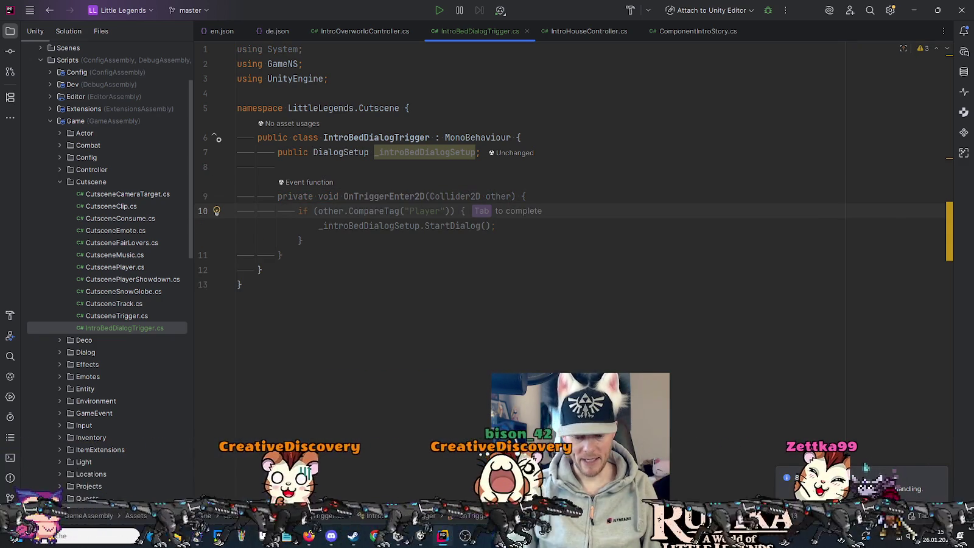
Write var player = other.GetComponent<ActorPlayer>(); inside OnTriggerEnter2D
{"action": "type", "text": "ot"}
{"action": "key", "text": "Return"}
{"action": "type", "text": "other.Get"}
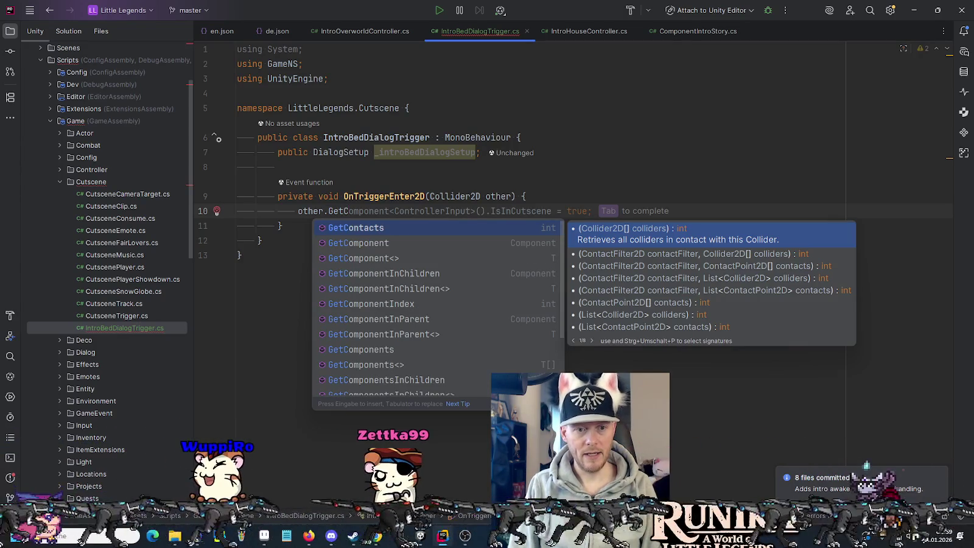
{"action": "type", "text": "Com"}
{"action": "key", "text": "Down"}
{"action": "key", "text": "Return"}
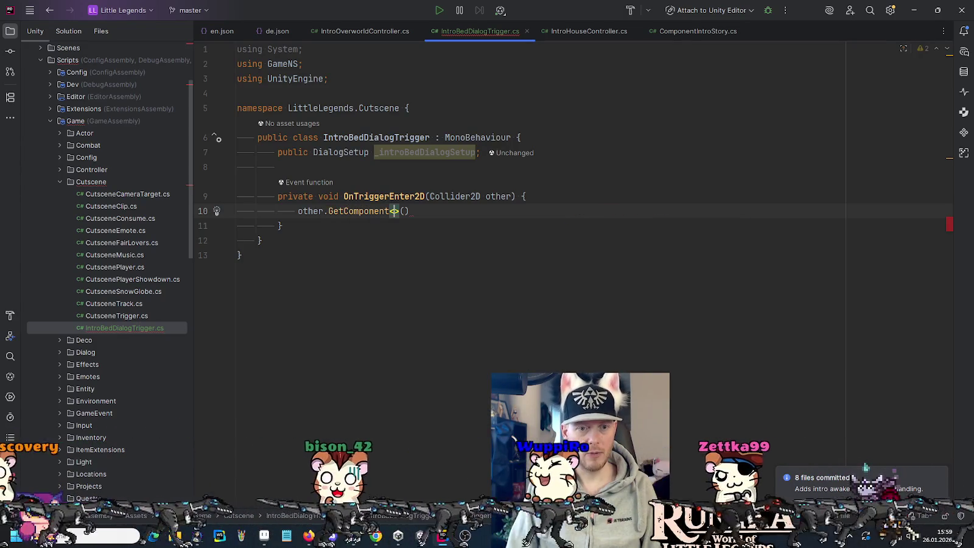
{"action": "type", "text": "A"}
{"action": "type", "text": "ctor"}
{"action": "key", "text": "Return"}
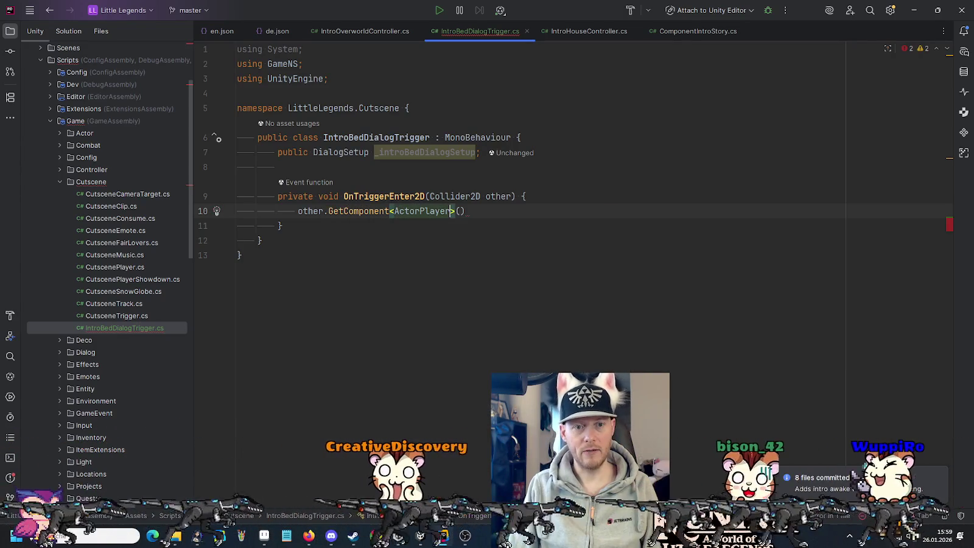
{"action": "key", "text": "Home"}
{"action": "type", "text": "var play"}
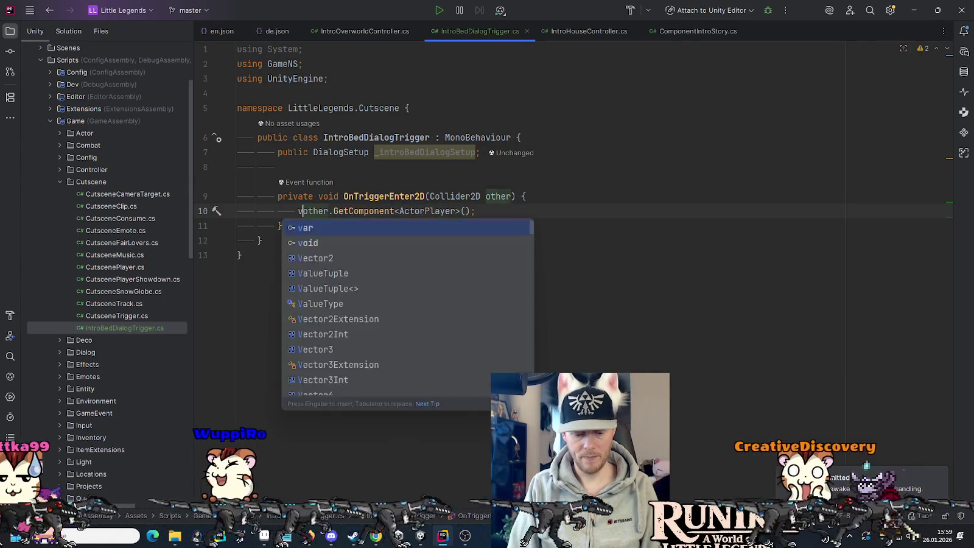
{"action": "key", "text": "Return"}
{"action": "type", "text": "="}
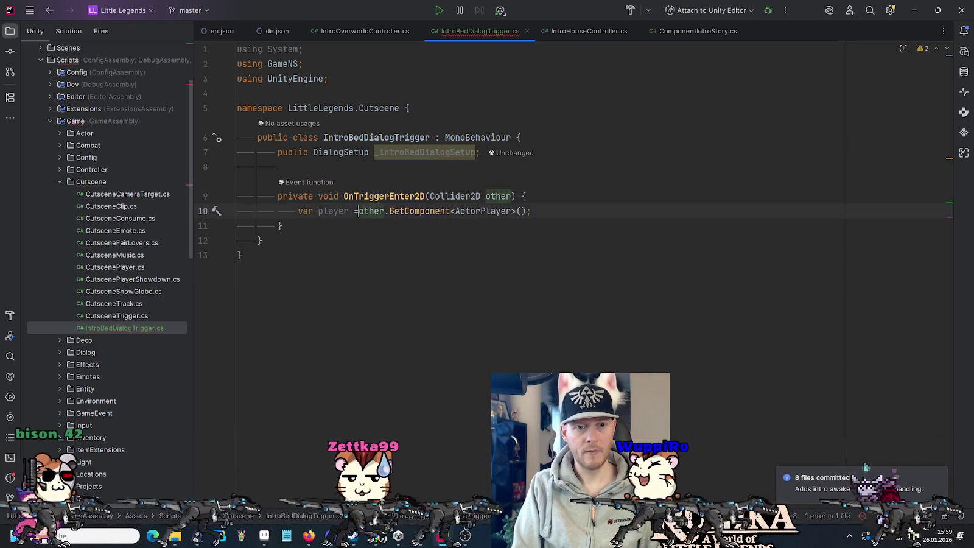
{"action": "key", "text": "End"}
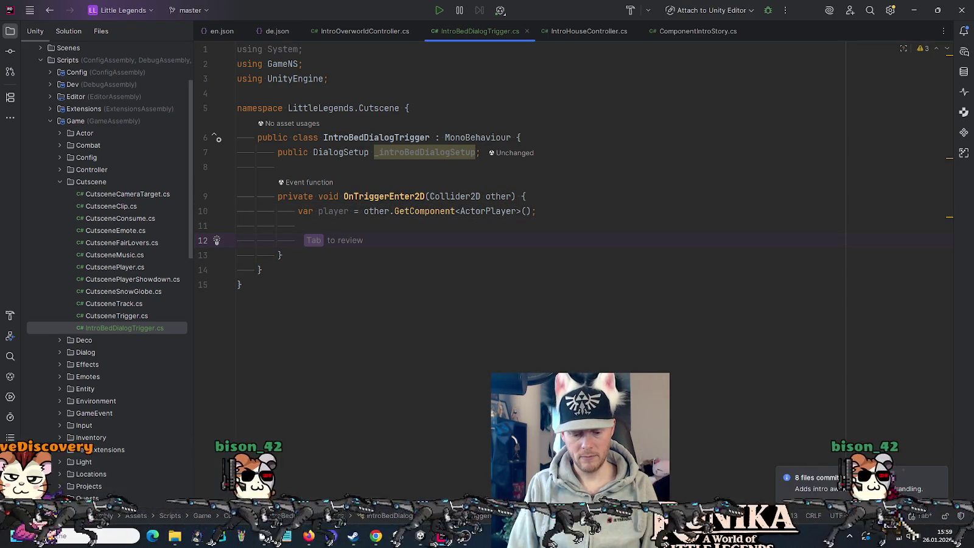
Begin a ComponentDialog.instance call at the top of the method, importing ComponentDialog's namespace
{"action": "type", "text": "_i"}
{"action": "key", "text": "BackSpace"}
{"action": "key", "text": "BackSpace"}
{"action": "left_click", "coordinate": [527, 196]}
{"action": "key", "text": "Return"}
{"action": "key", "text": "Return"}
{"action": "key", "text": "Up"}
{"action": "type", "text": "Com"}
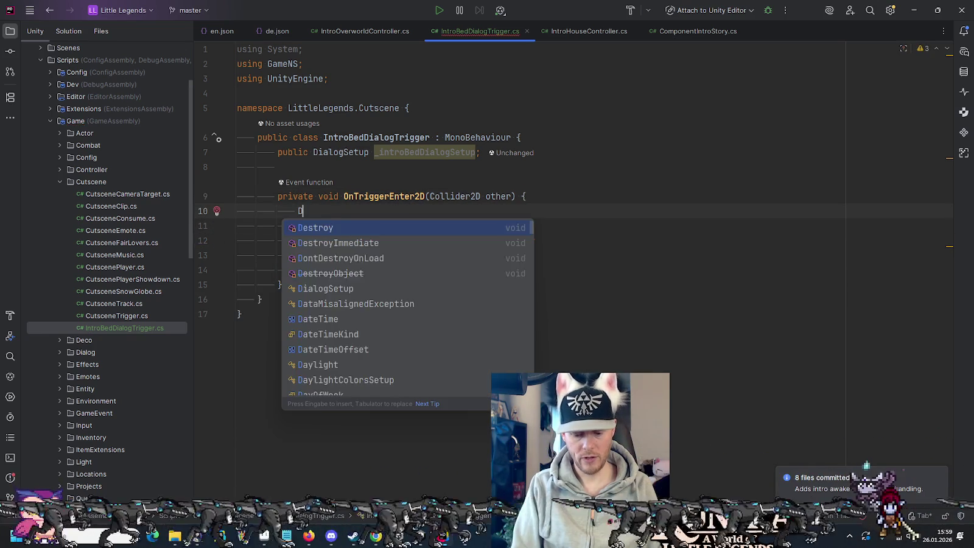
{"action": "type", "text": "Dia"}
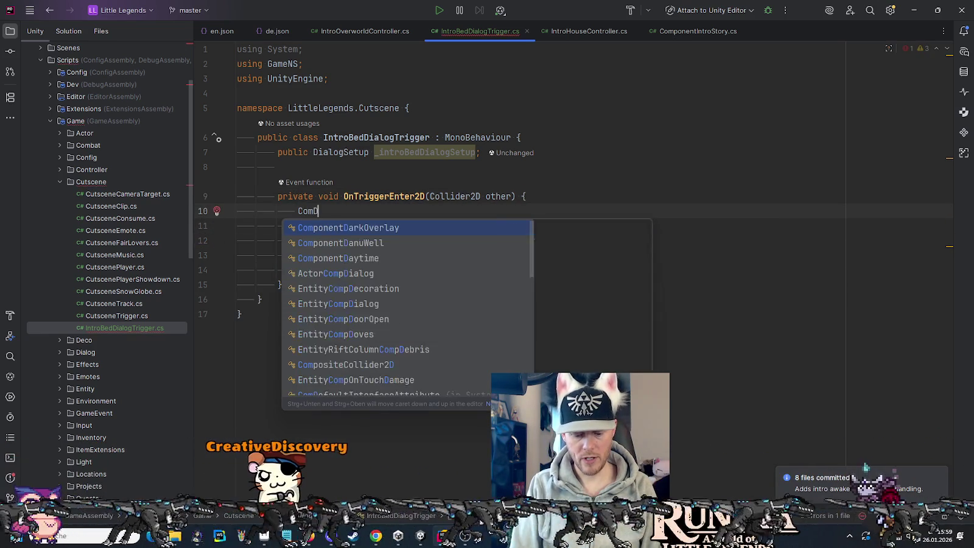
{"action": "key", "text": "Return"}
{"action": "type", "text": ".i"}
{"action": "key", "text": "Return"}
Browse the members available on ComponentDialog.instance and bring up the Game folder's actions
{"action": "type", "text": ".Can"}
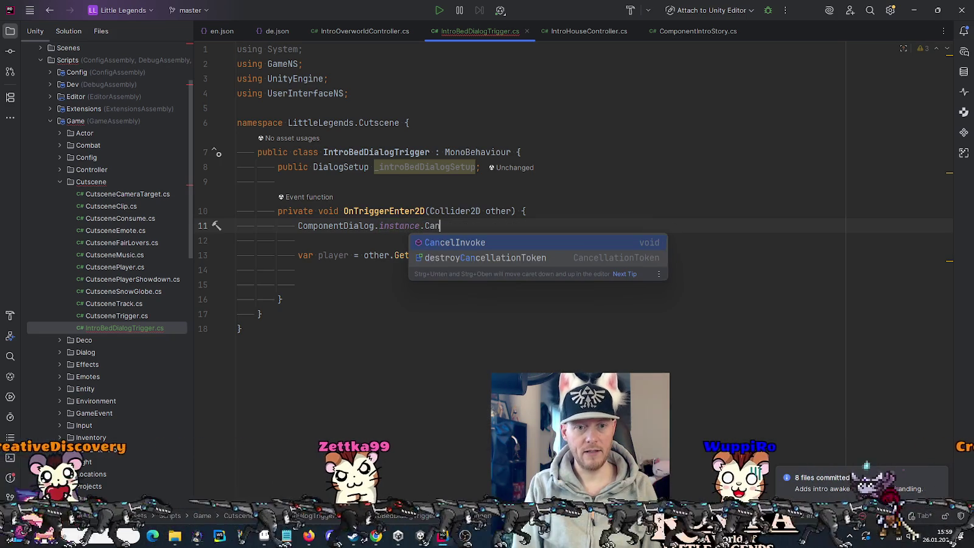
{"action": "key", "text": "BackSpace"}
{"action": "key", "text": "BackSpace"}
{"action": "key", "text": "BackSpace"}
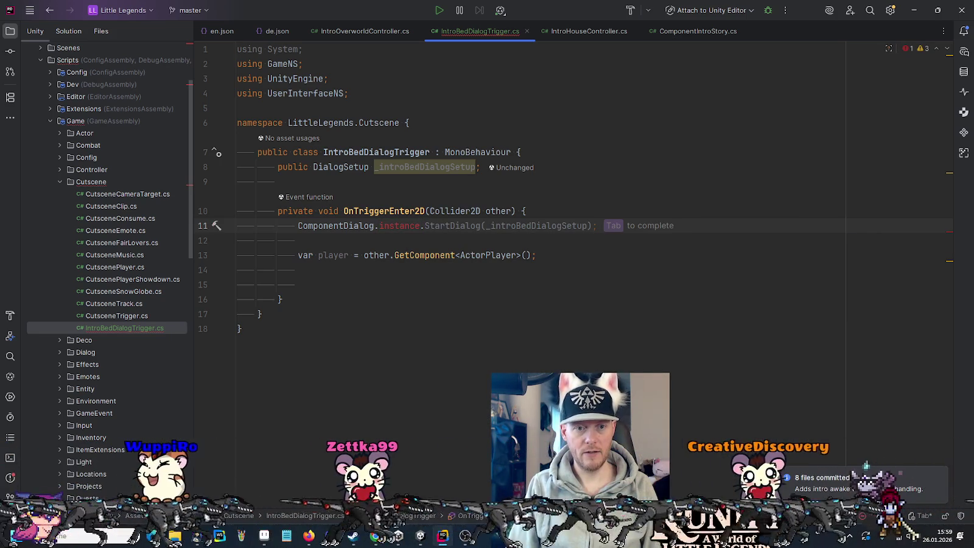
{"action": "key", "text": "ctrl+space"}
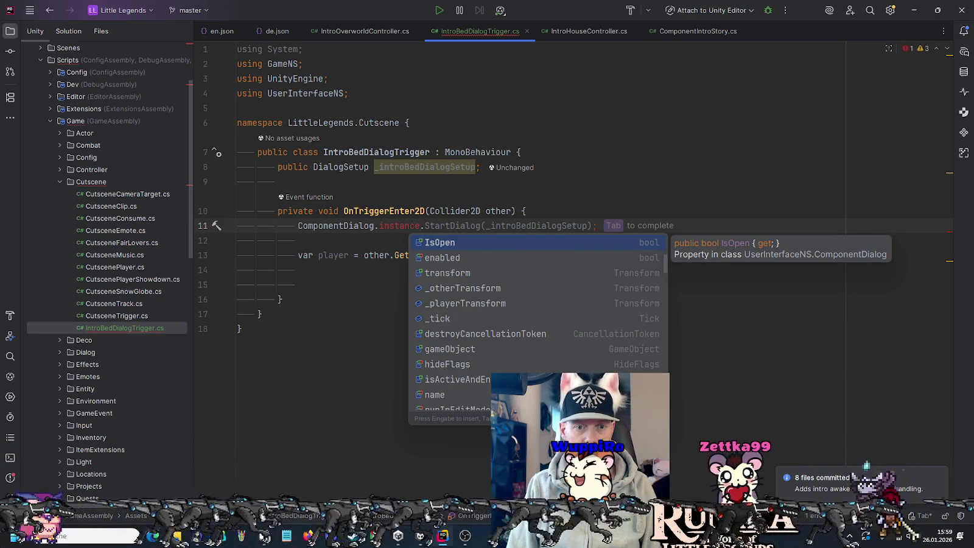
{"action": "key", "text": "Page_Down"}
{"action": "key", "text": "Page_Down"}
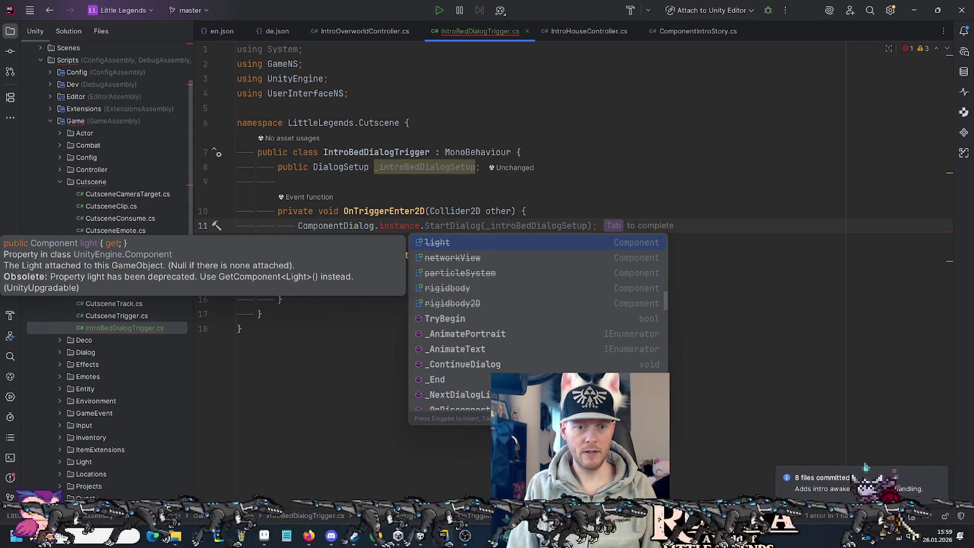
{"action": "key", "text": "Page_Down"}
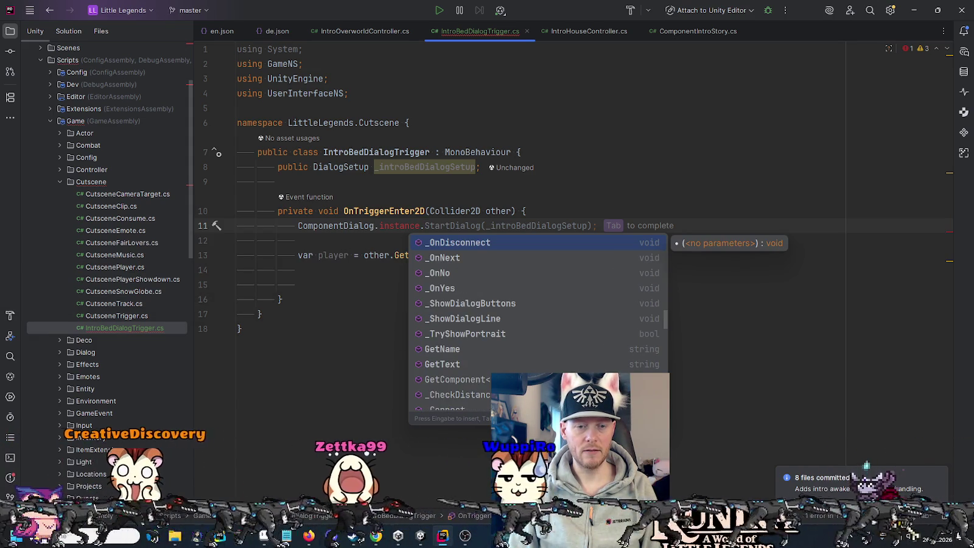
{"action": "key", "text": "Page_Down"}
{"action": "key", "text": "Page_Down"}
{"action": "key", "text": "Page_Down"}
{"action": "key", "text": "Page_Down"}
{"action": "key", "text": "Page_Down"}
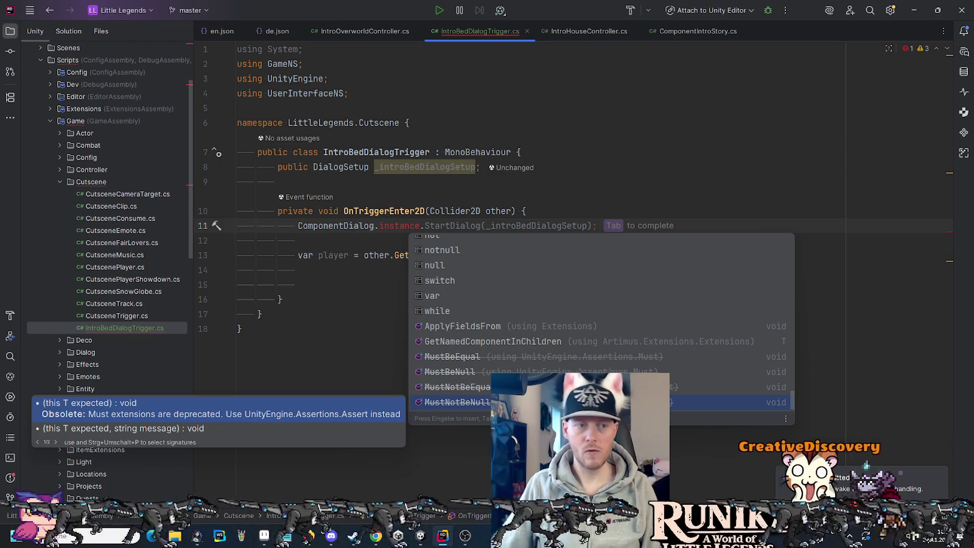
{"action": "right_click", "coordinate": [76, 120]}
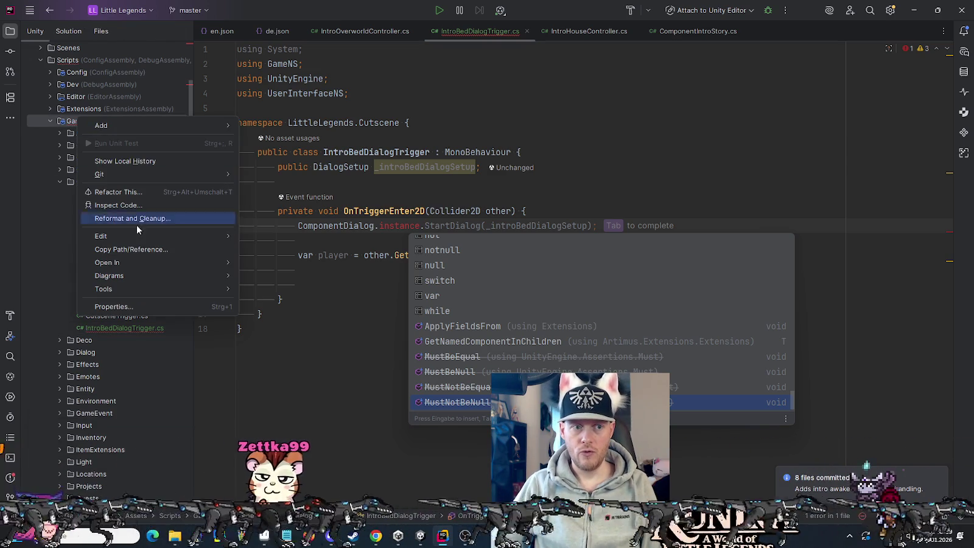
{"action": "left_click", "coordinate": [292, 316]}
Search the files for CanBegin and preview its definition in DialogSetup.cs
{"action": "key", "text": "ctrl+shift+f"}
{"action": "type", "text": "CanBeginD"}
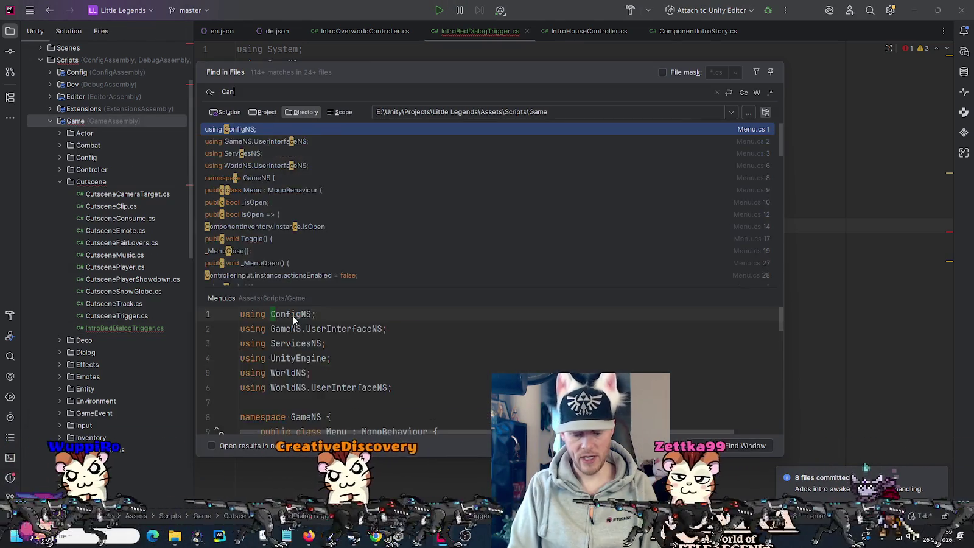
{"action": "key", "text": "BackSpace"}
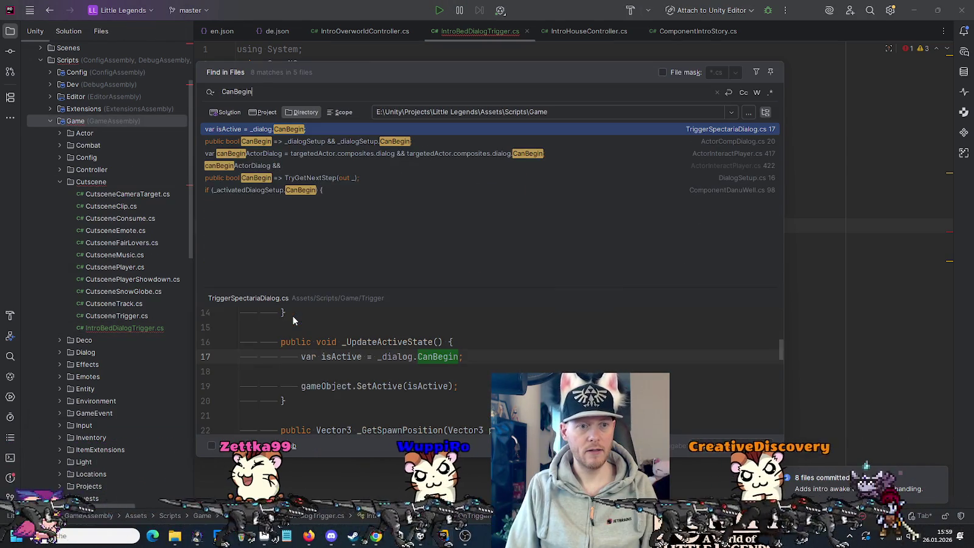
{"action": "left_click", "coordinate": [724, 176]}
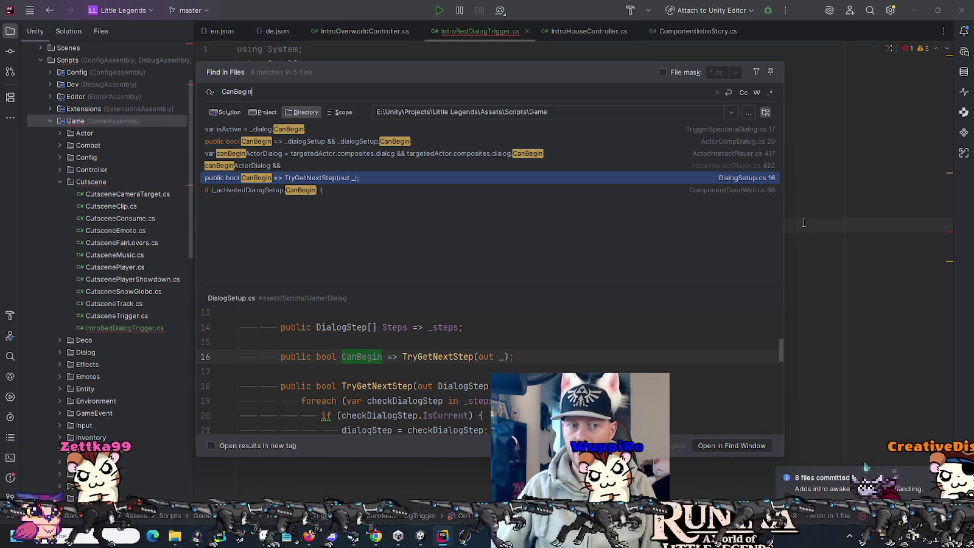
{"action": "left_click", "coordinate": [803, 223]}
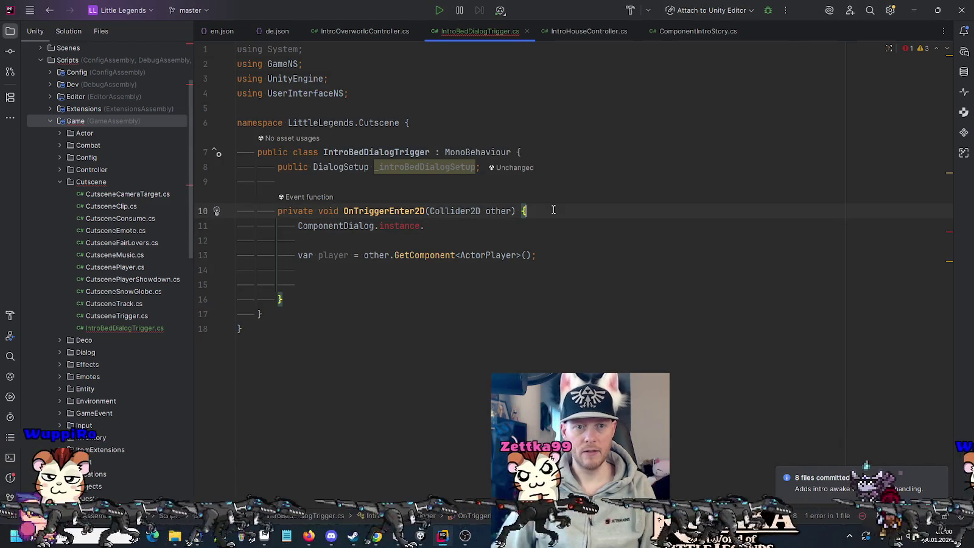
Add a _introBedDialogSetup.CanBegin line above the ComponentDialog.instance call
{"action": "key", "text": "Return"}
{"action": "type", "text": "_i"}
{"action": "key", "text": "Return"}
{"action": "type", "text": "."}
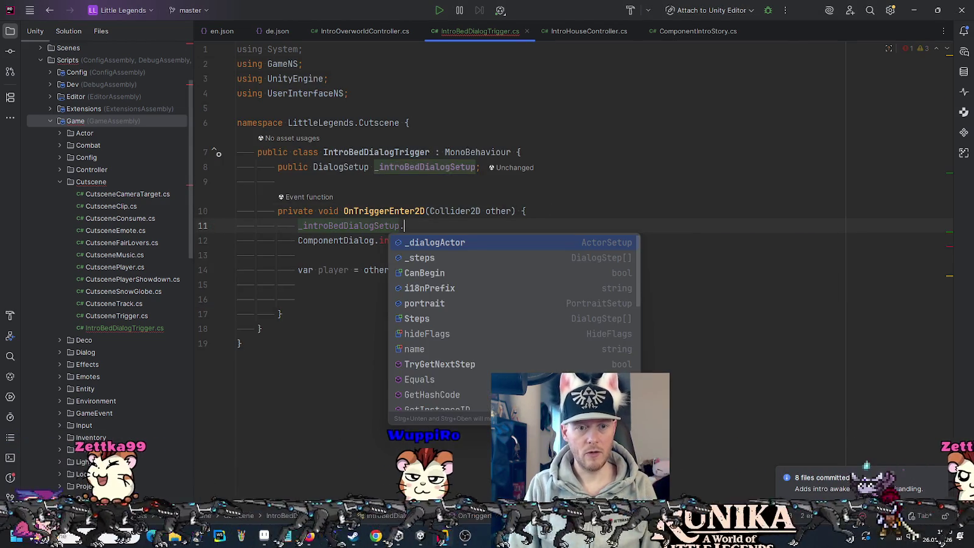
{"action": "type", "text": "Ca"}
{"action": "key", "text": "Return"}
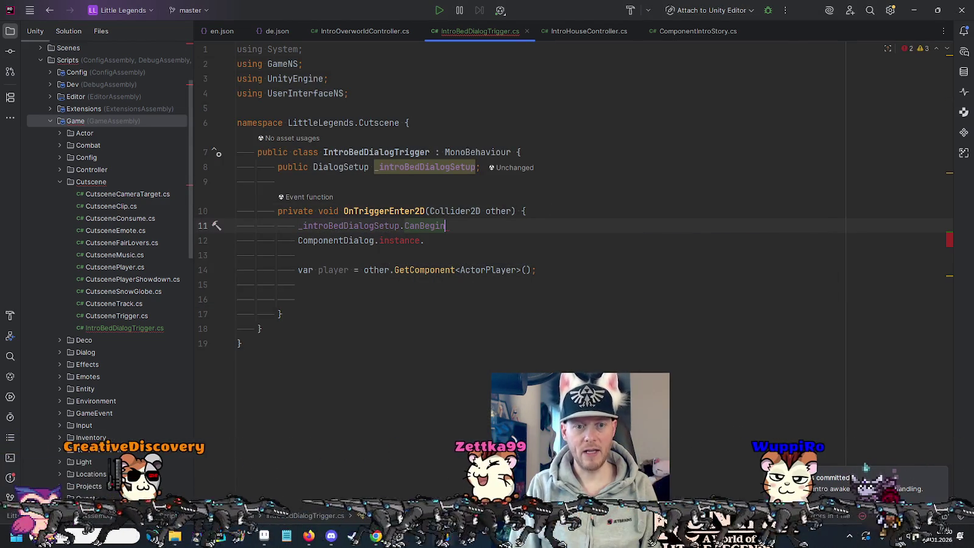
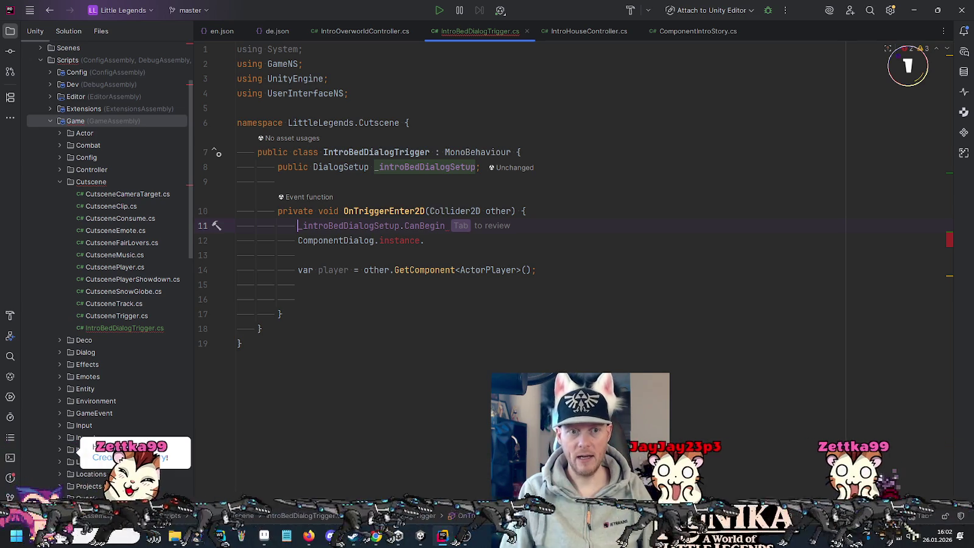
Add an if (!CanBegin) return guard at the top of the bed trigger method
{"action": "type", "text": "if (!"}
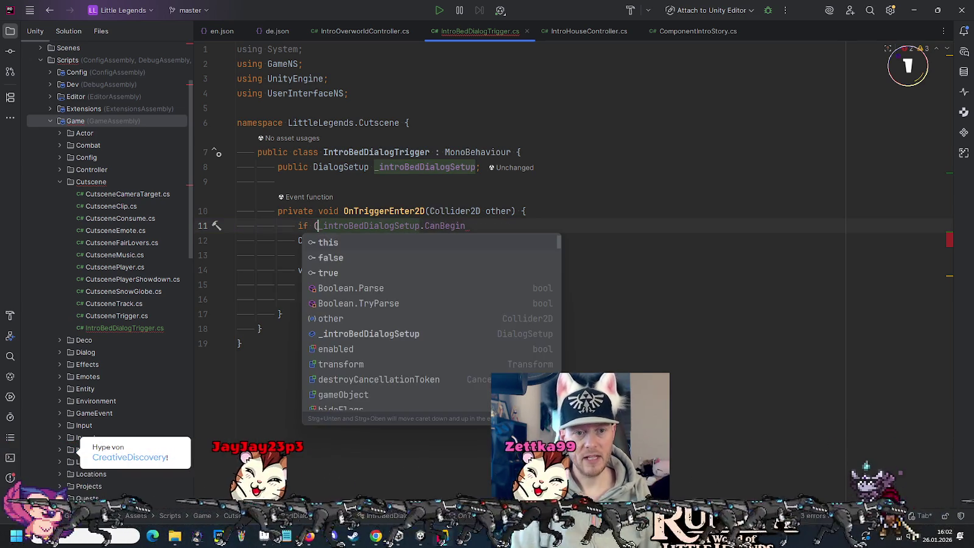
{"action": "key", "text": "End"}
{"action": "type", "text": ") {"}
{"action": "key", "text": "Return"}
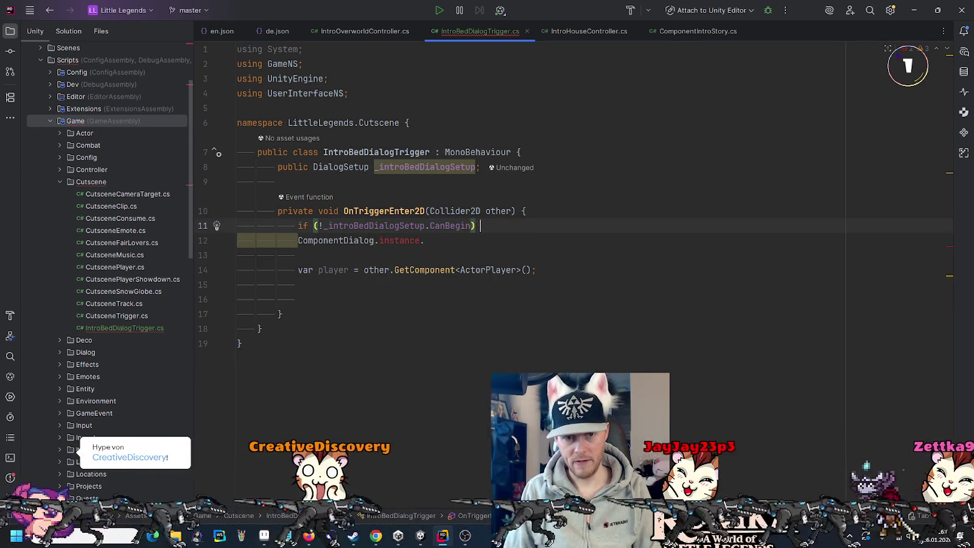
{"action": "key", "text": "Tab"}
Call ComponentDialog.instance.TryBegin with other.transform, transform and "Intro Bed", then open its definition
{"action": "left_click", "coordinate": [353, 270]}
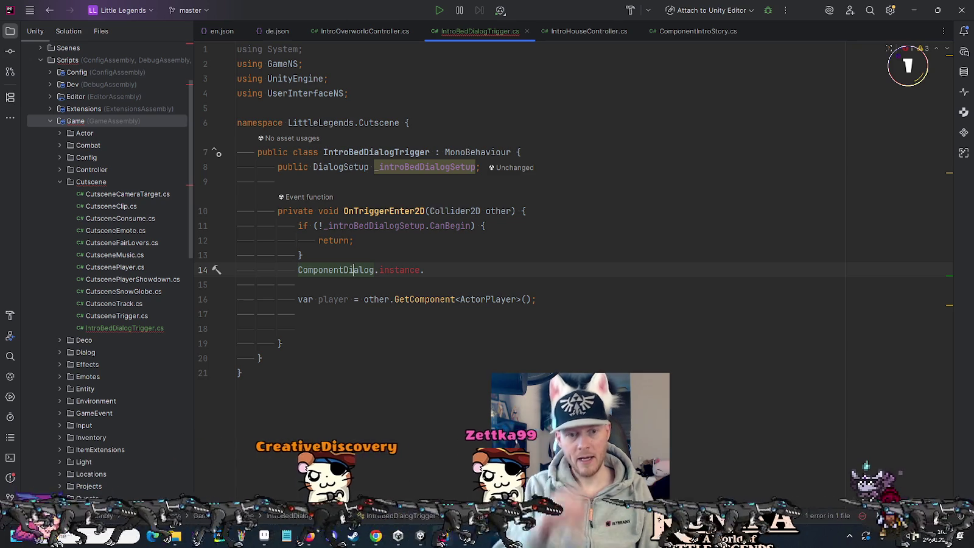
{"action": "key", "text": "Home"}
{"action": "key", "text": "Return"}
{"action": "key", "text": "End"}
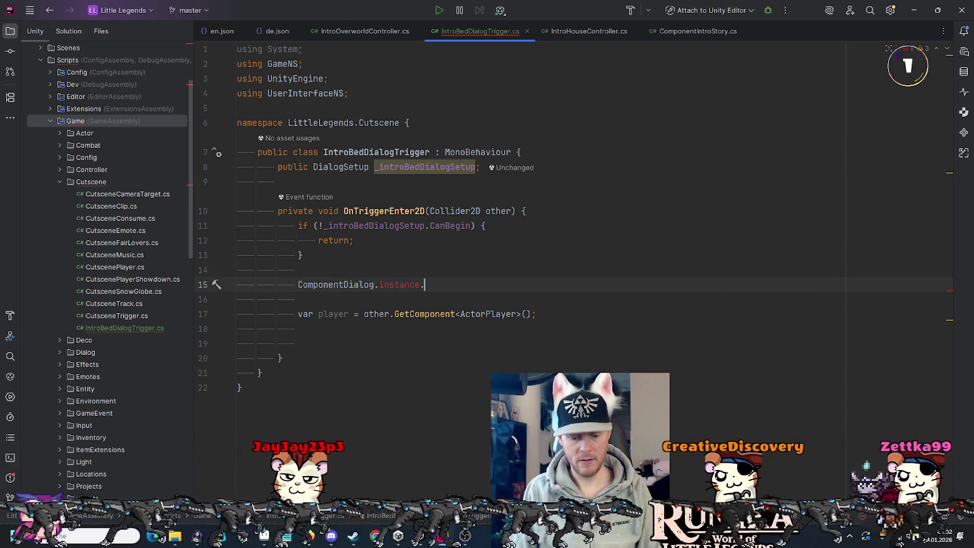
{"action": "key", "text": "Down"}
{"action": "key", "text": "Return"}
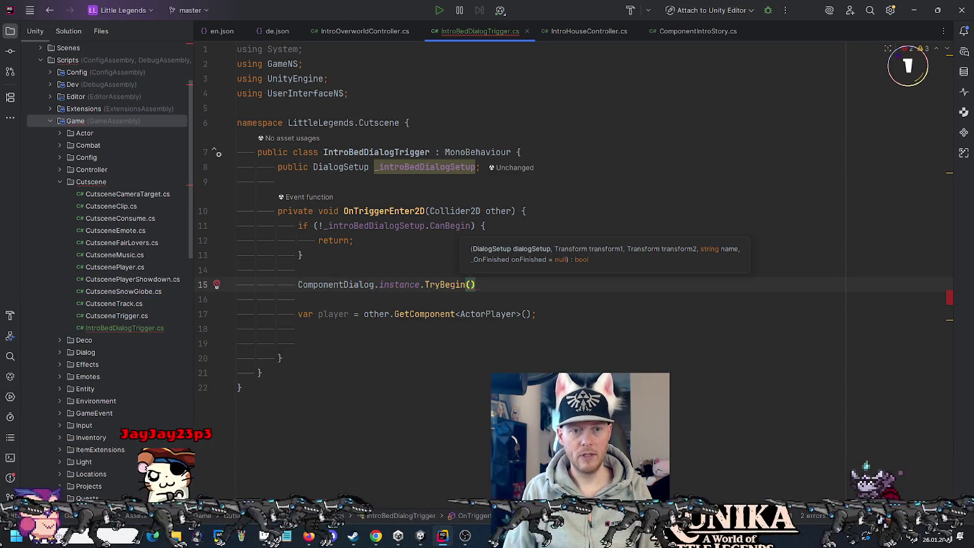
{"action": "key", "text": "Return"}
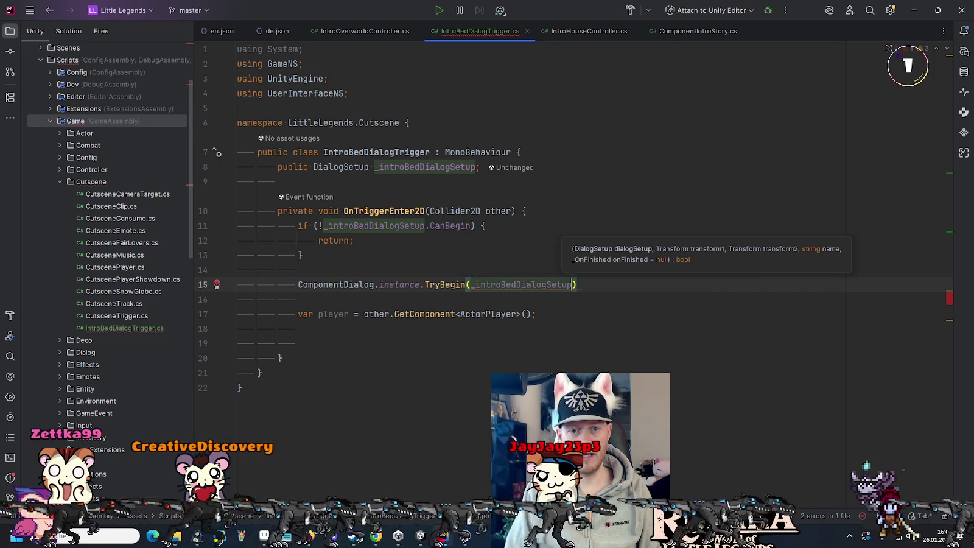
{"action": "type", "text": ","}
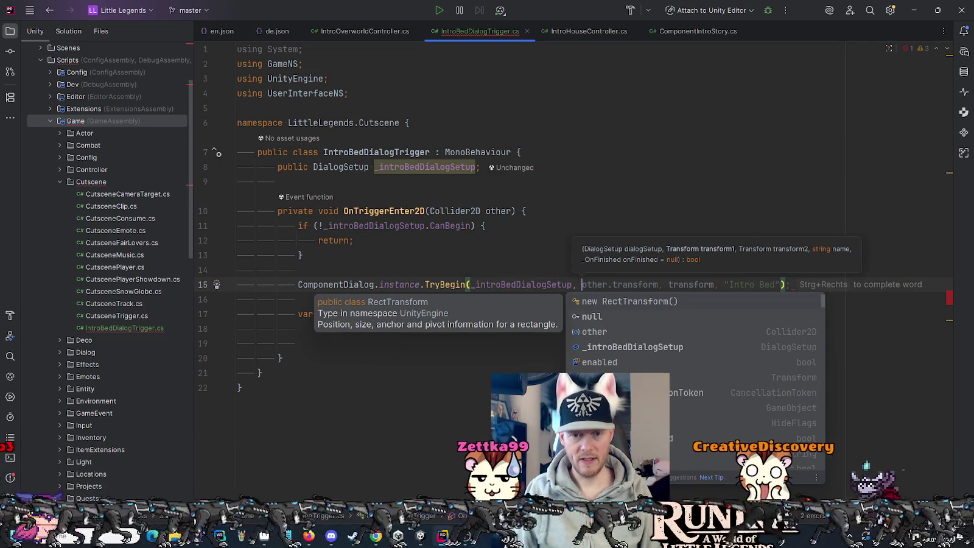
{"action": "key", "text": "Tab"}
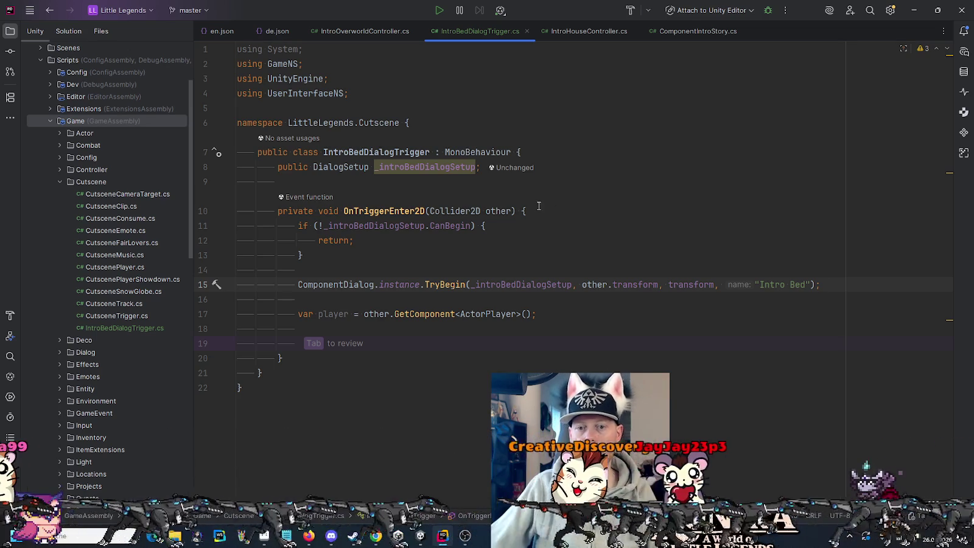
{"action": "left_click", "coordinate": [434, 284], "text": "ctrl"}
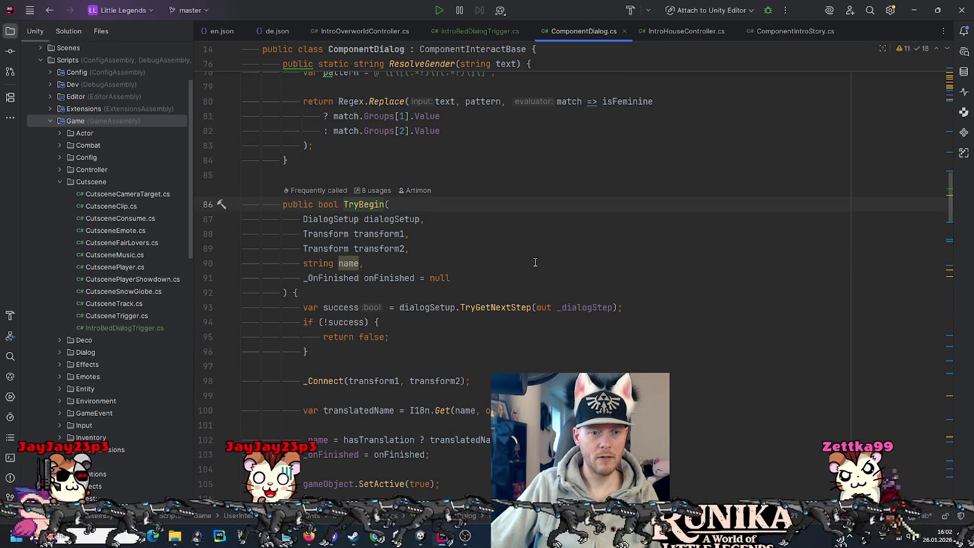
Back in IntroBedDialogTrigger.cs, delete the "Intro Bed" string so TryBegin gets an empty name
{"action": "key", "text": "ctrl+minus"}
{"action": "key", "text": "ctrl+w"}
{"action": "key", "text": "ctrl+w"}
{"action": "key", "text": "BackSpace"}
Delete the leftover player lookup lines below the TryBegin call
{"action": "mouse_move", "coordinate": [652, 344]}
{"action": "left_mouse_down"}
{"action": "mouse_move", "coordinate": [815, 304]}
{"action": "mouse_move", "coordinate": [820, 291]}
{"action": "left_mouse_up"}
{"action": "key", "text": "Delete"}
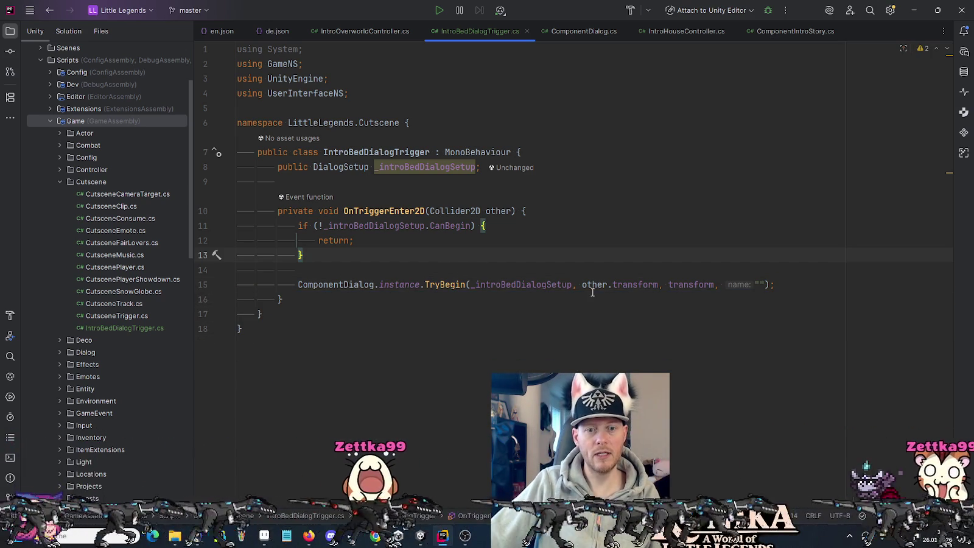
{"action": "mouse_move", "coordinate": [703, 291]}
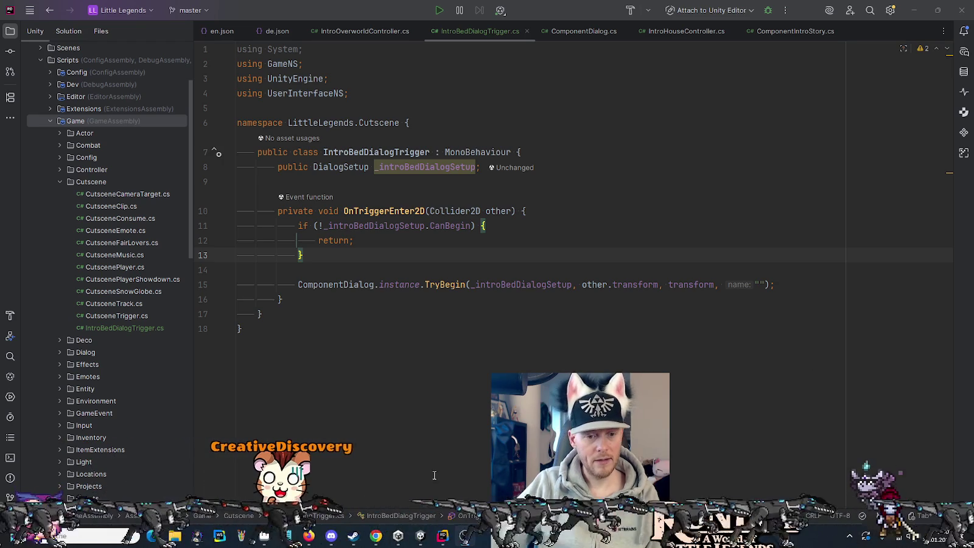
{"action": "left_click", "coordinate": [376, 536]}
{"action": "left_click", "coordinate": [871, 11]}
{"action": "type", "text": "https://store.steampowered.com/app/1476680/Little_Legends/"}
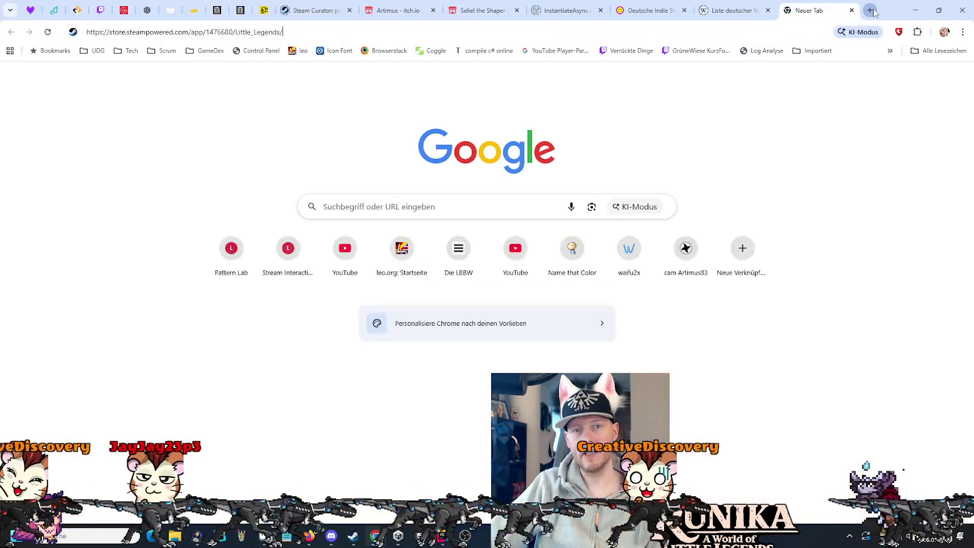
{"action": "key", "text": "Return"}
{"action": "scroll", "coordinate": [119, 335], "scroll_direction": "down", "scroll_amount": 5}
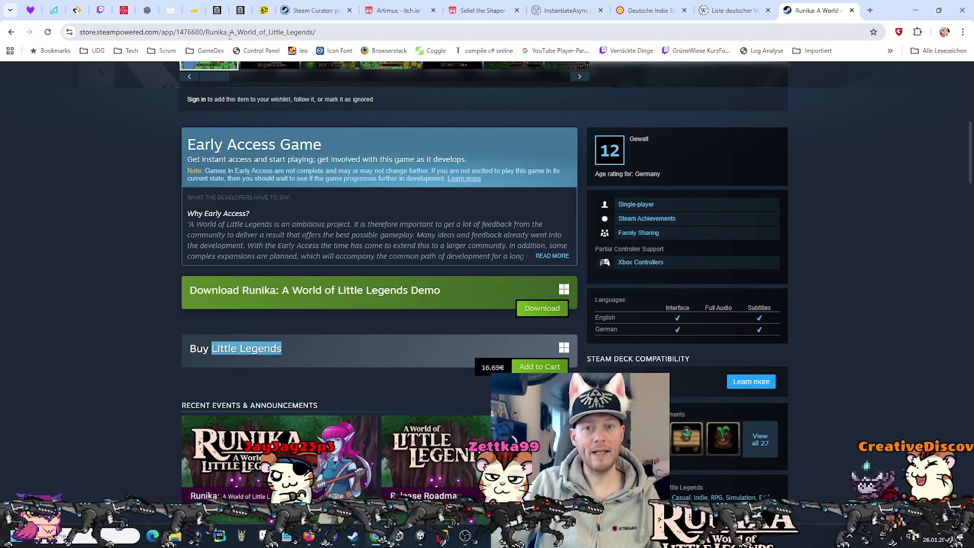
{"action": "left_click_drag", "start_coordinate": [199, 34], "coordinate": [324, 32]}
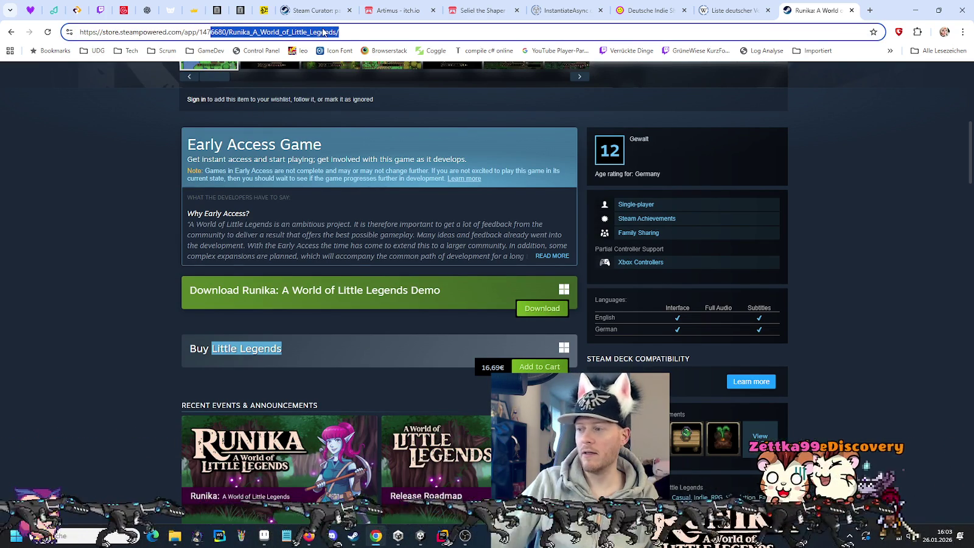
{"action": "left_click", "coordinate": [851, 11]}
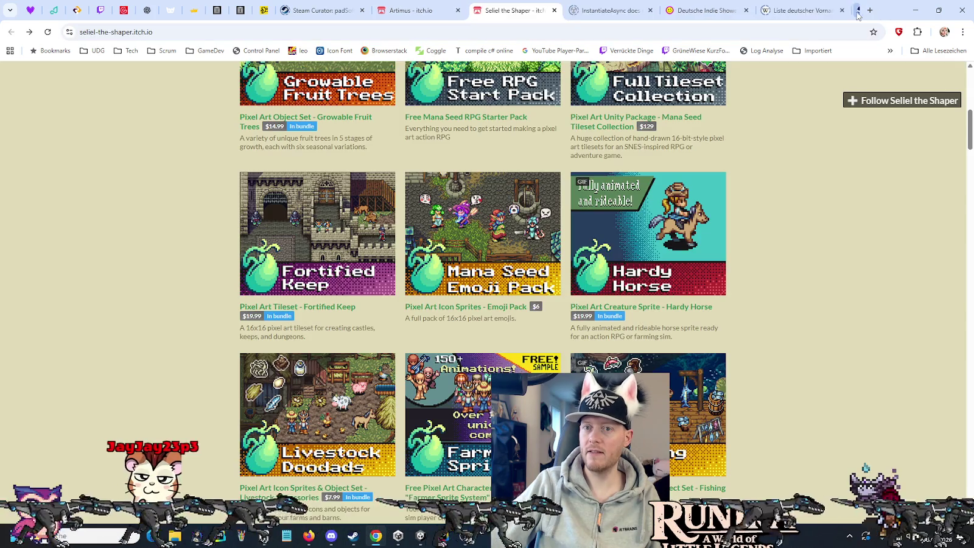
{"action": "left_click", "coordinate": [915, 10]}
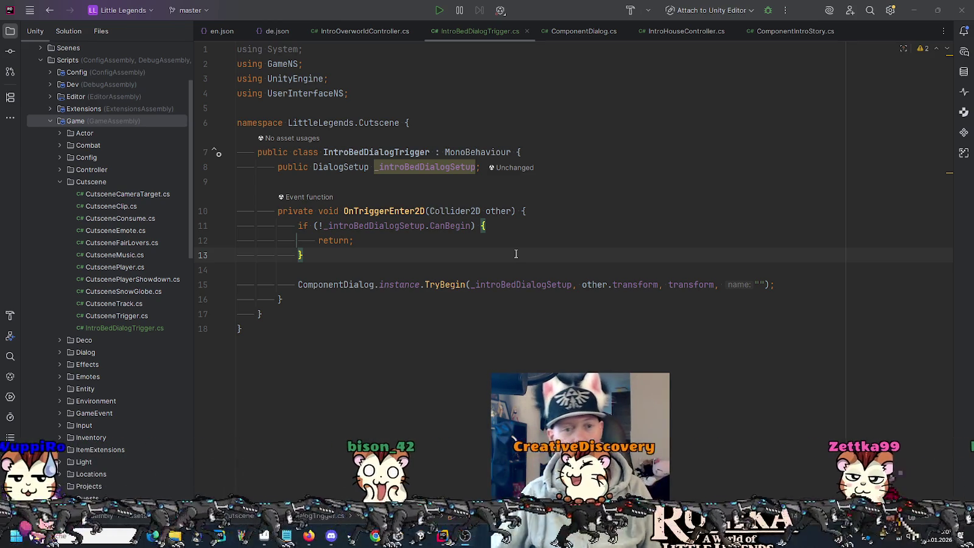
Cut the unused using System line from IntroBedDialogTrigger.cs, then switch to Unity Editor
{"action": "left_click", "coordinate": [569, 211]}
{"action": "left_click", "coordinate": [303, 49]}
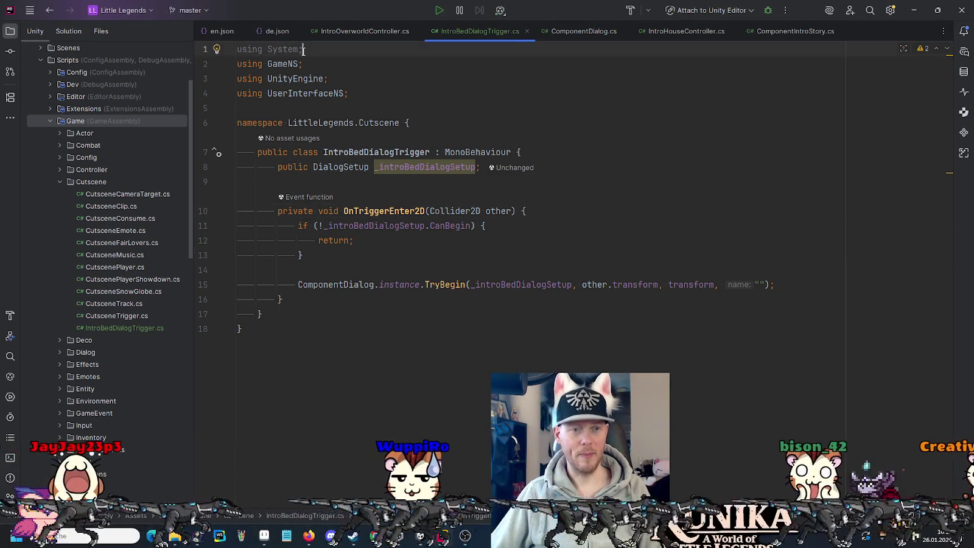
{"action": "key", "text": "ctrl+x"}
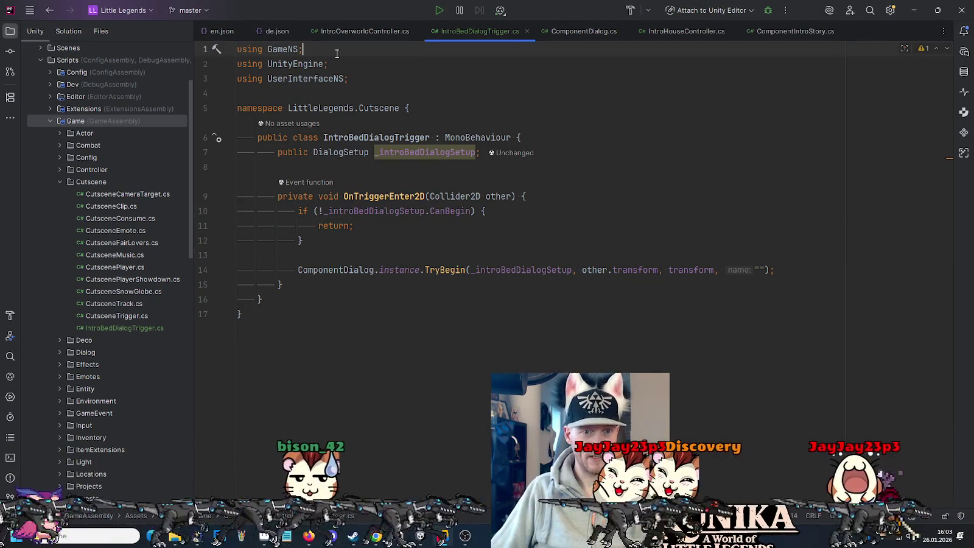
{"action": "double_click", "coordinate": [395, 137]}
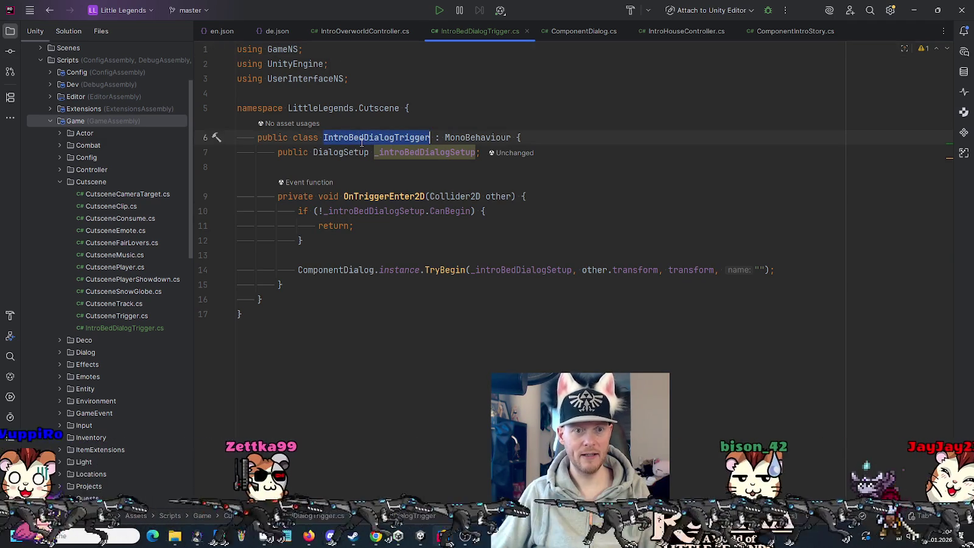
{"action": "left_click", "coordinate": [442, 110]}
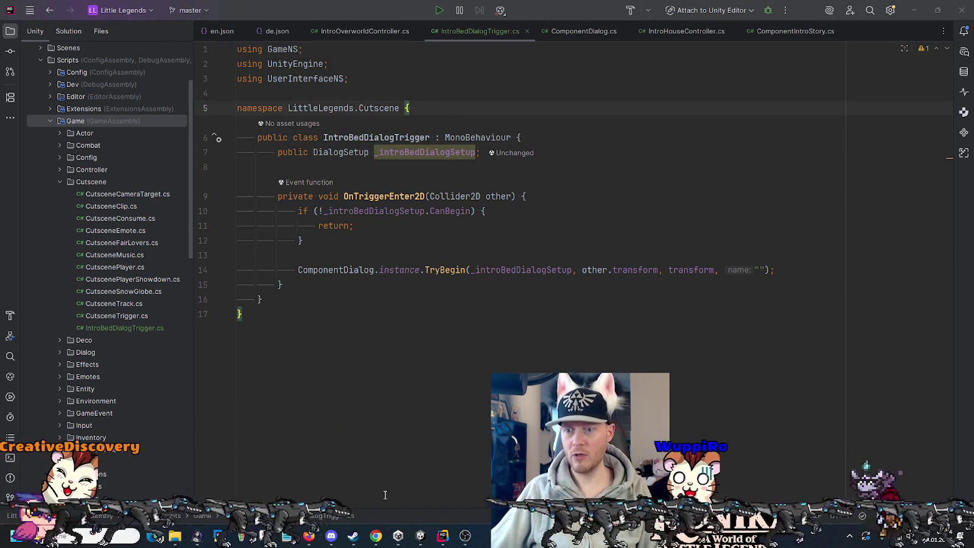
{"action": "key", "text": "alt+Tab"}
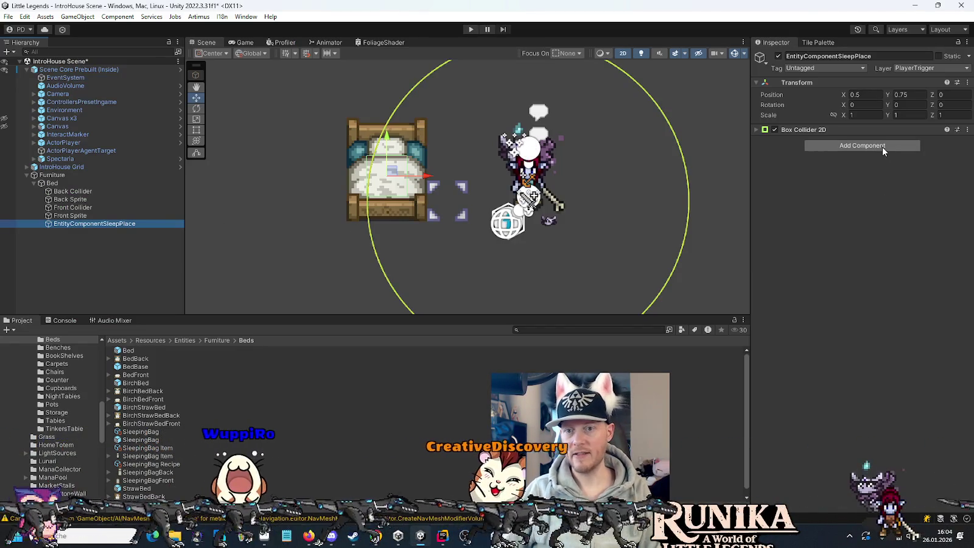
Add the Intro Bed Dialog Trigger component to the sleep place by pasting its script name
{"action": "left_click", "coordinate": [881, 147]}
{"action": "key", "text": "ctrl+v"}
{"action": "key", "text": "Return"}
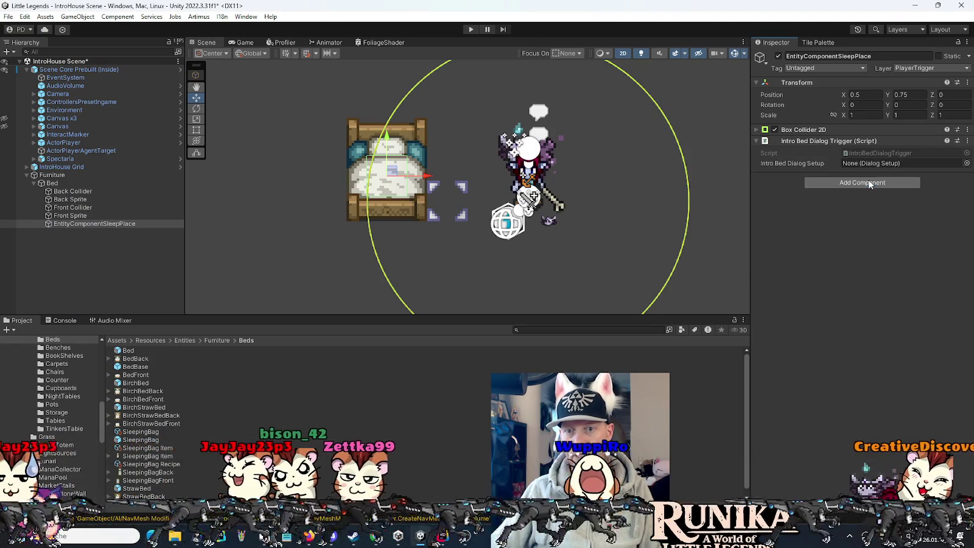
Create a Dialog Setup asset named 'IntroHouse Bed Dialog' in Assets/Scenes/Intro
{"action": "scroll", "coordinate": [55, 390], "scroll_direction": "down", "scroll_amount": 5}
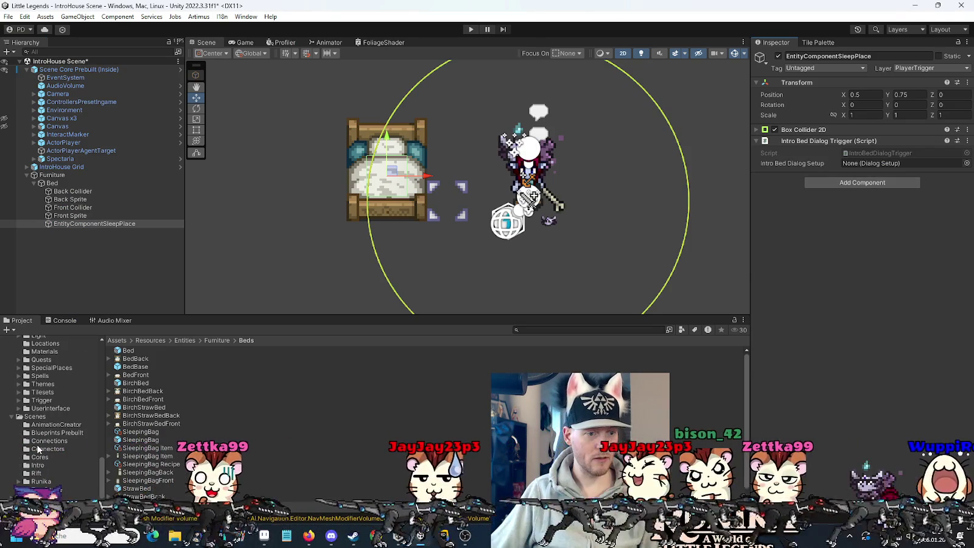
{"action": "left_click", "coordinate": [38, 465]}
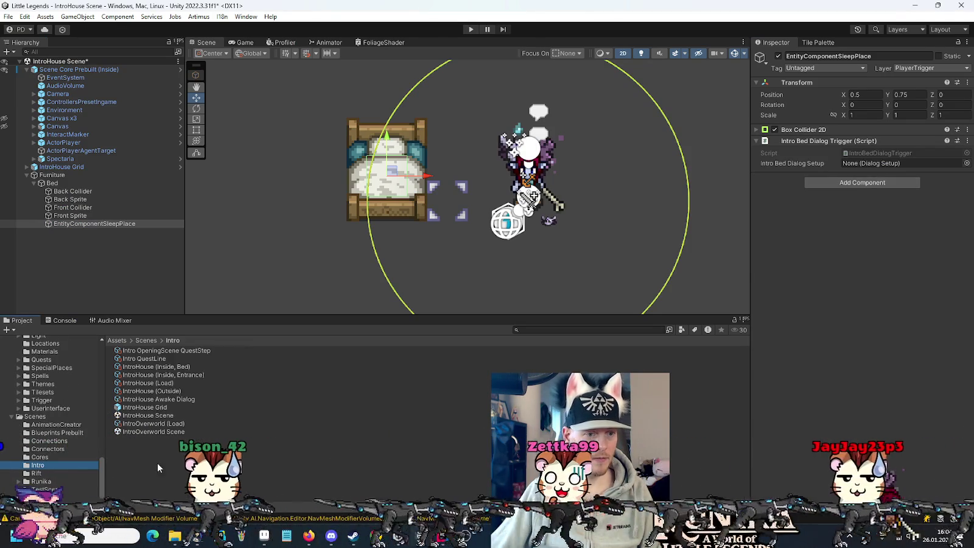
{"action": "right_click", "coordinate": [159, 467]}
{"action": "mouse_move", "coordinate": [258, 177]}
{"action": "mouse_move", "coordinate": [396, 25]}
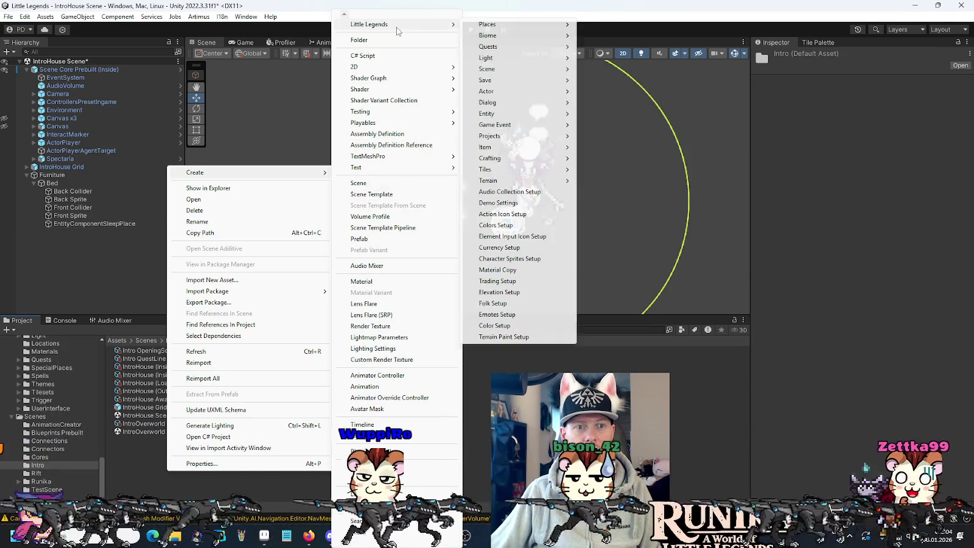
{"action": "mouse_move", "coordinate": [526, 107]}
{"action": "left_click", "coordinate": [613, 102]}
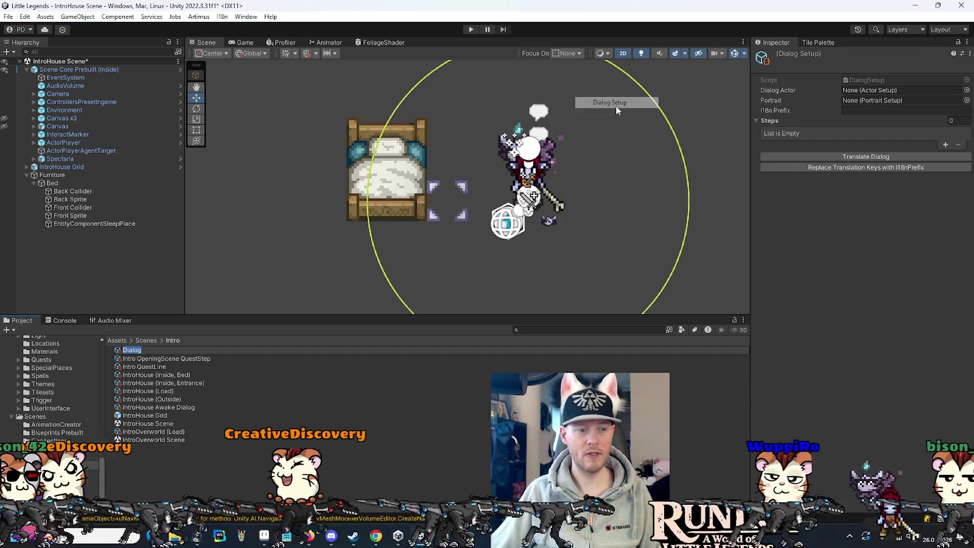
{"action": "type", "text": "Intro Dialog"}
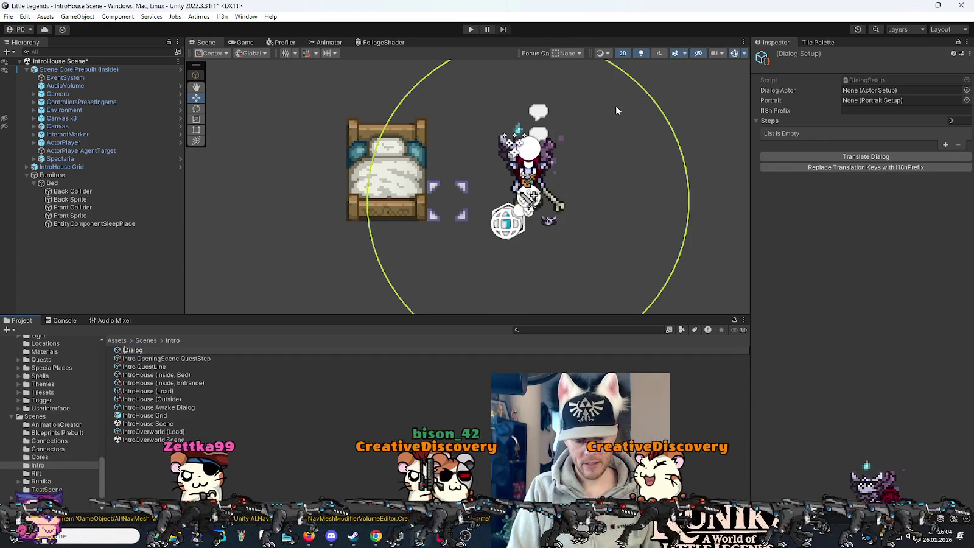
{"action": "type", "text": "Bed"}
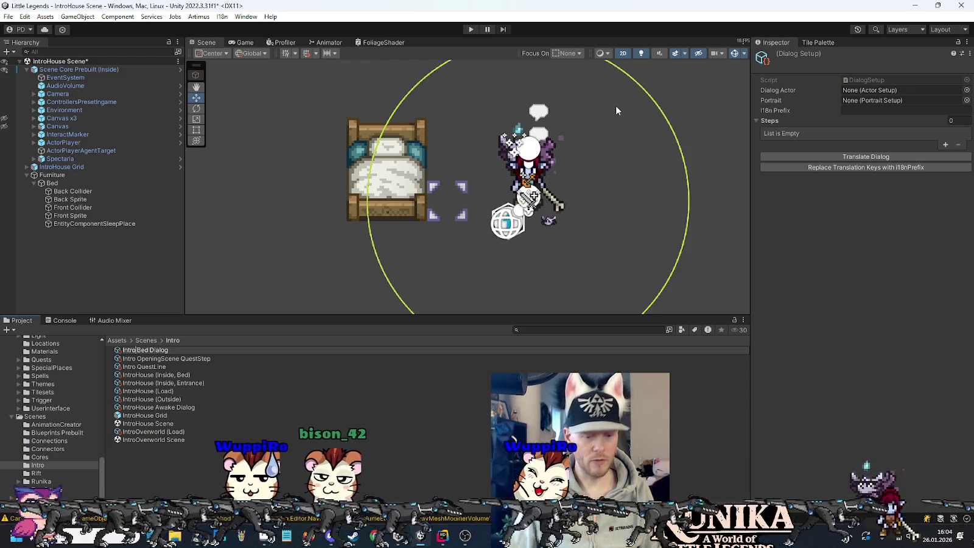
{"action": "key", "text": "Left"}
{"action": "key", "text": "Left"}
{"action": "key", "text": "Left"}
{"action": "type", "text": "House"}
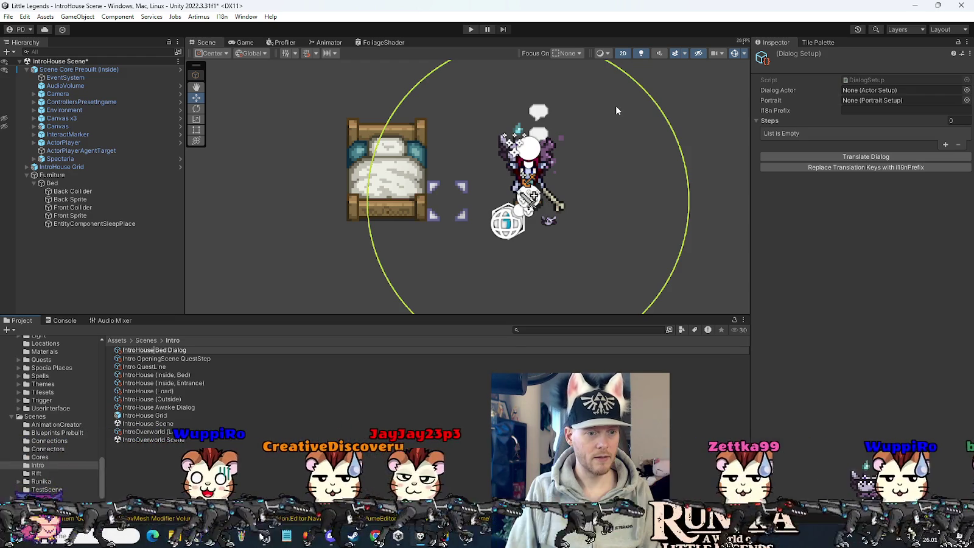
{"action": "key", "text": "Return"}
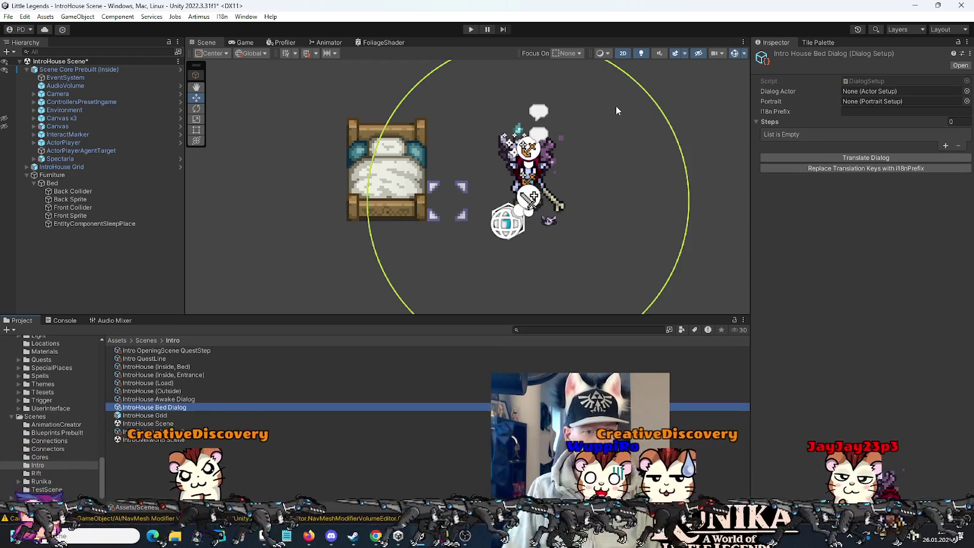
{"action": "left_click", "coordinate": [91, 224]}
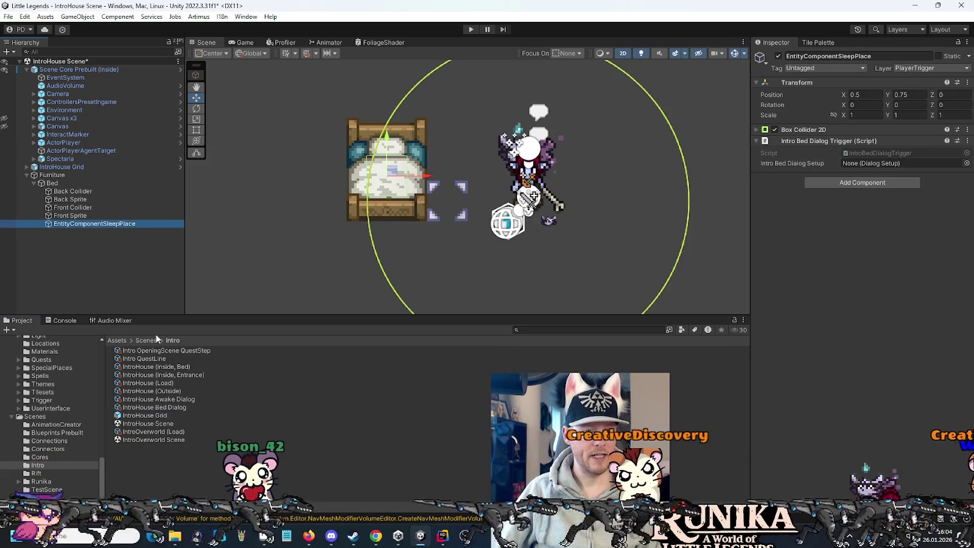
Assign IntroHouse Bed Dialog to the trigger and add a step requiring Intro OpeningScene QuestStep
{"action": "left_click_drag", "start_coordinate": [157, 408], "coordinate": [703, 282]}
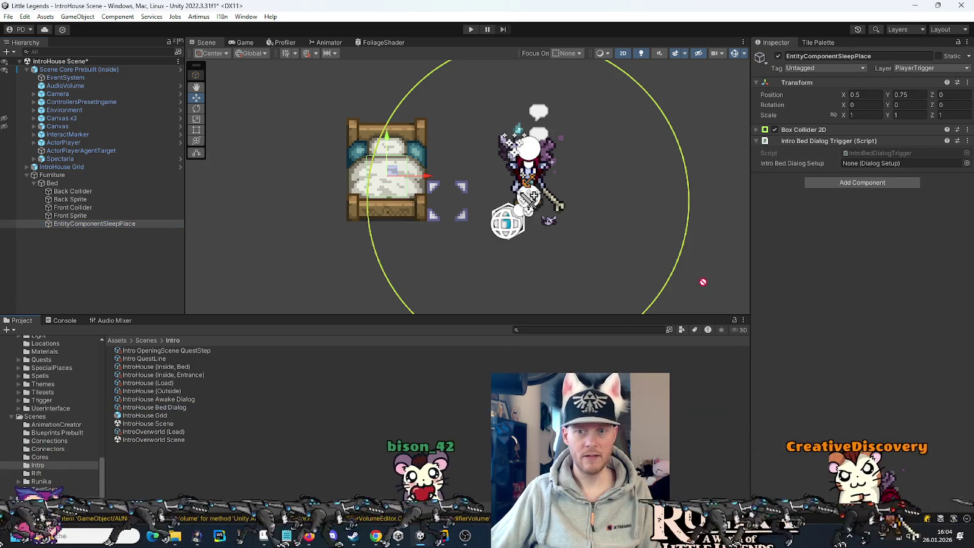
{"action": "left_click", "coordinate": [156, 408]}
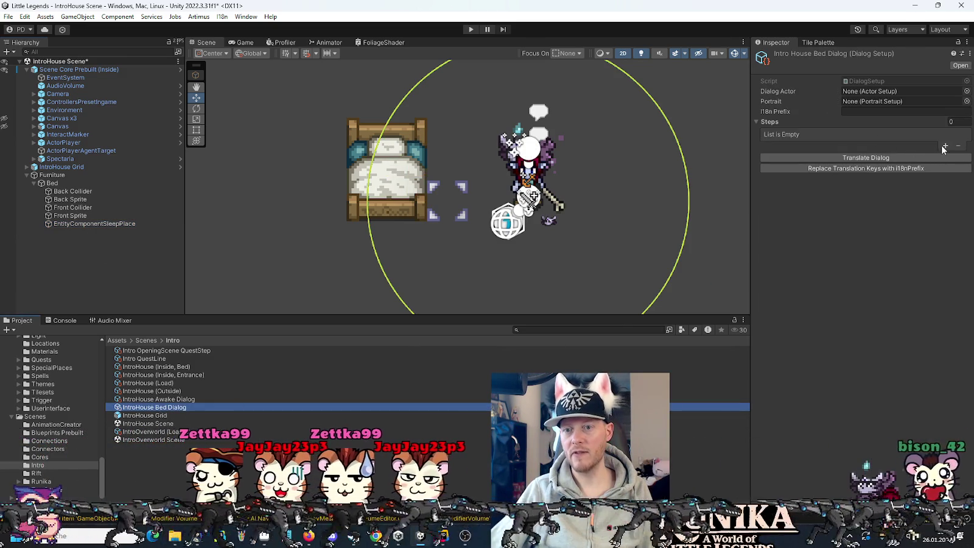
{"action": "left_click", "coordinate": [944, 147]}
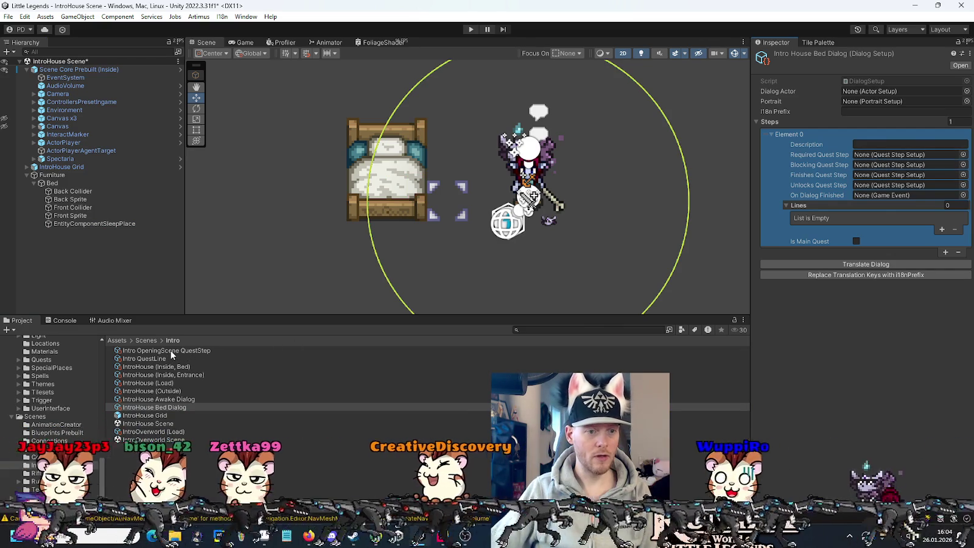
{"action": "left_click_drag", "start_coordinate": [909, 152], "coordinate": [908, 151]}
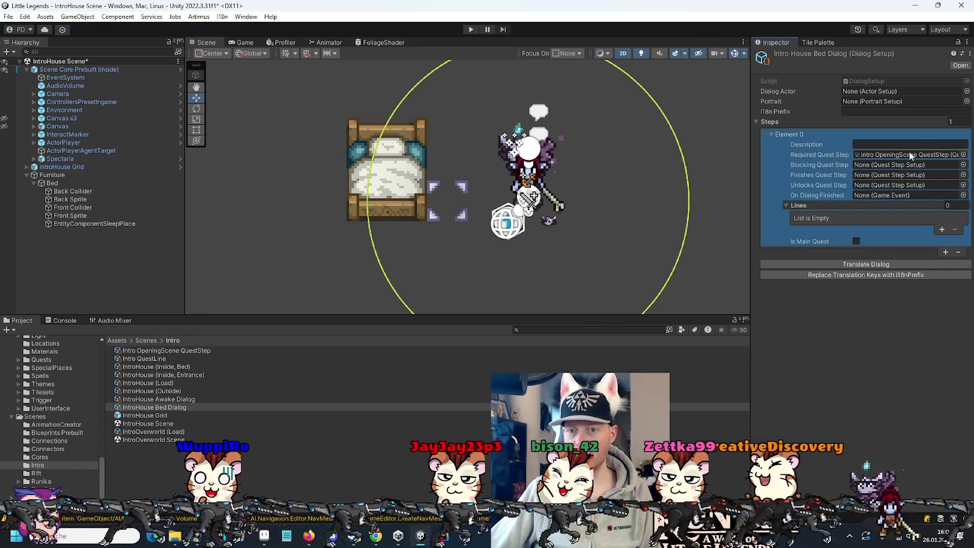
Give the step a line reading "You are not tired." and save the scene
{"action": "left_click", "coordinate": [941, 229]}
{"action": "left_click", "coordinate": [906, 243]}
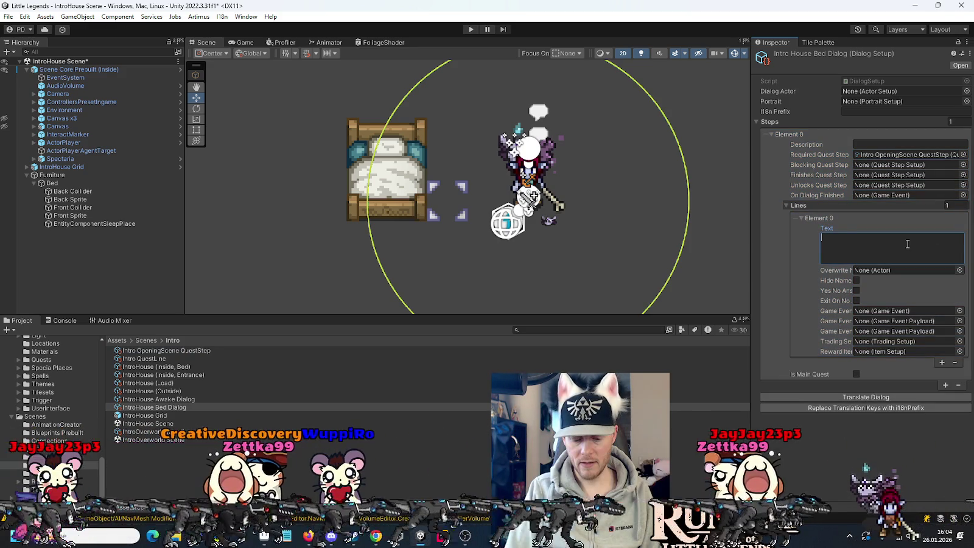
{"action": "type", "text": "You"}
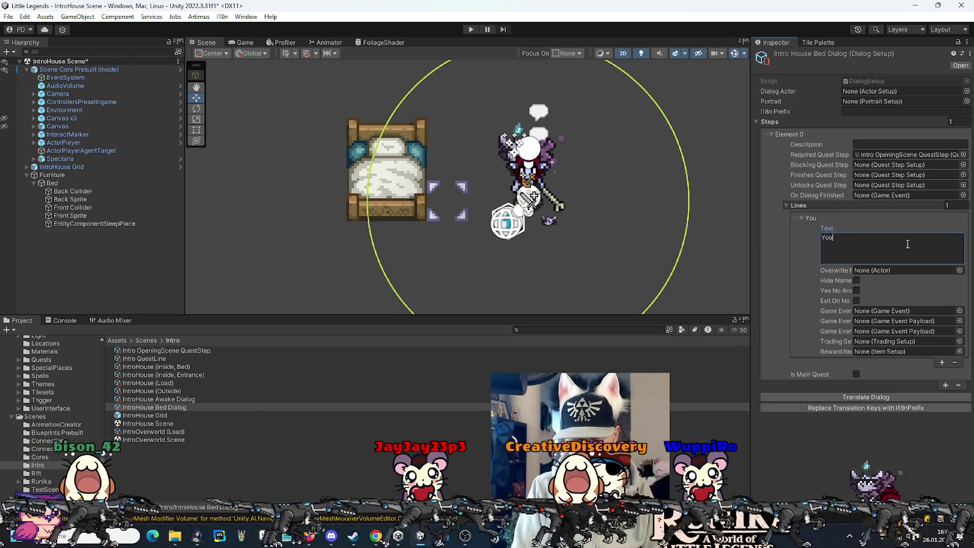
{"action": "type", "text": " are not"}
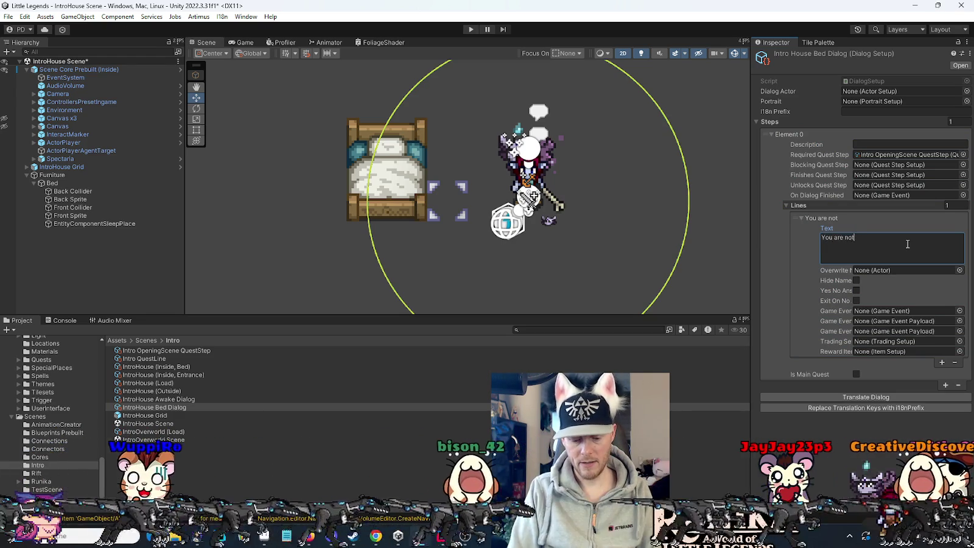
{"action": "type", "text": " tired."}
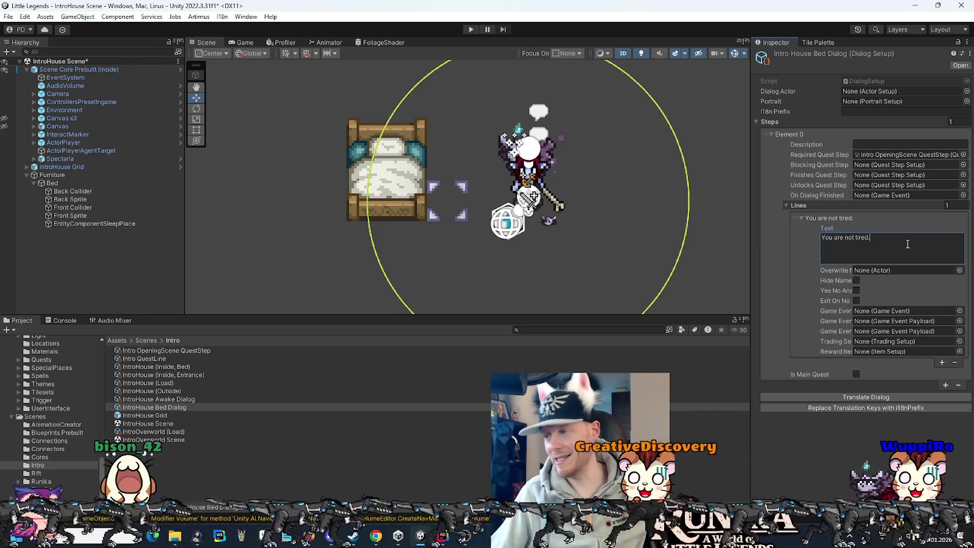
{"action": "left_click", "coordinate": [810, 487]}
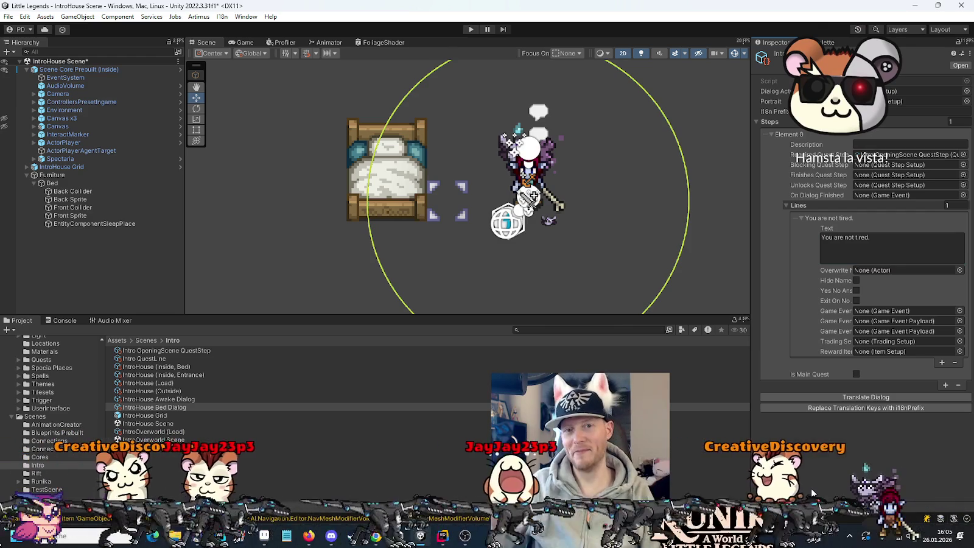
{"action": "key", "text": "ctrl+s"}
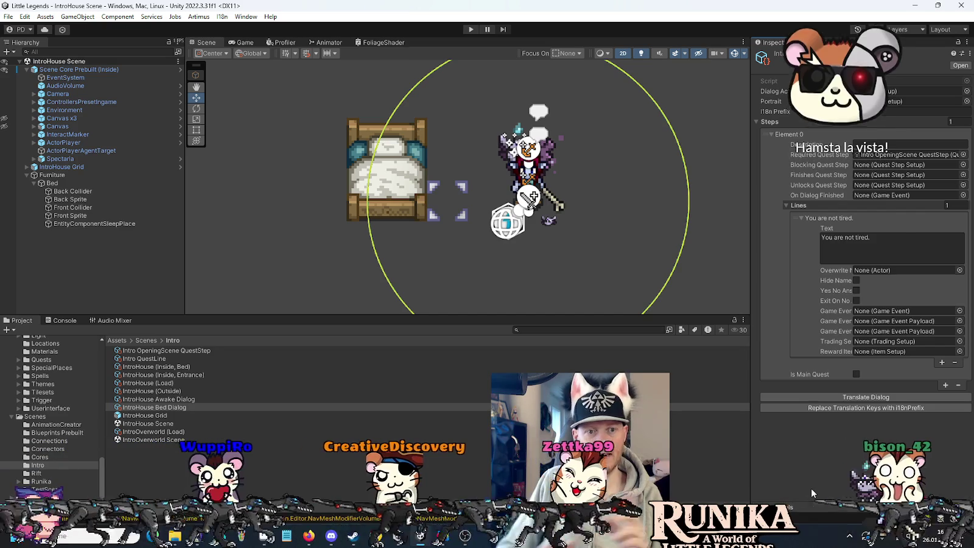
{"action": "left_click", "coordinate": [113, 224]}
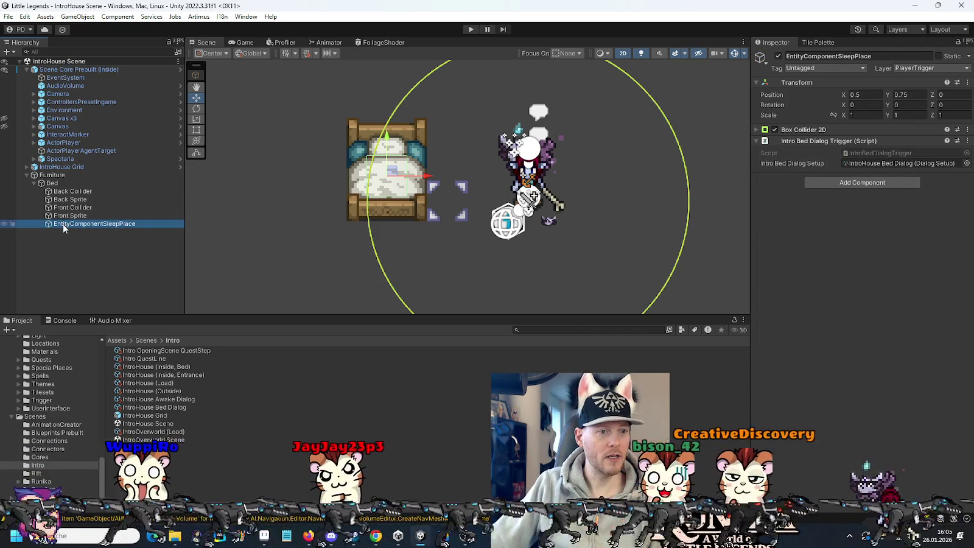
Drag EntityComponentSleepPlace out of Bed, then undo so it stays under Bed
{"action": "left_click_drag", "start_coordinate": [62, 224], "coordinate": [62, 172]}
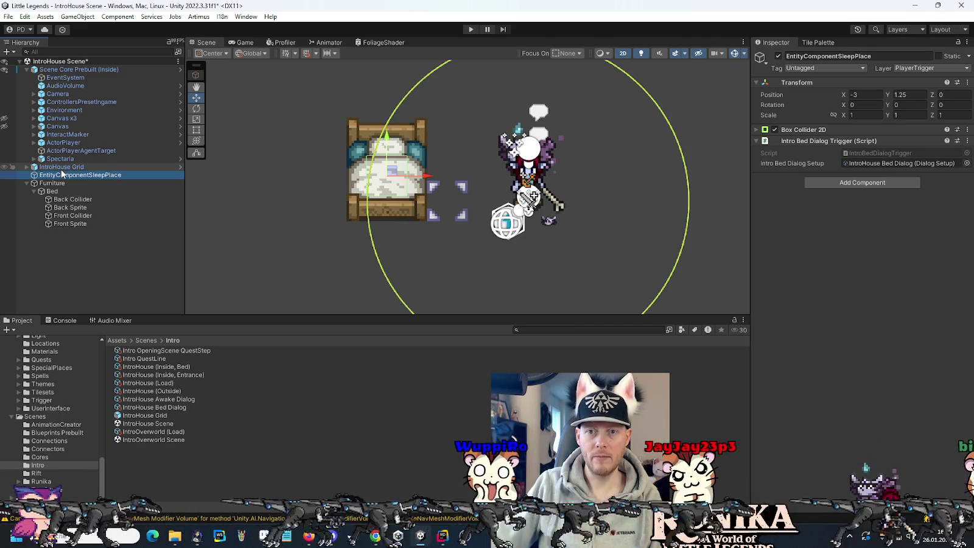
{"action": "key", "text": "ctrl+z"}
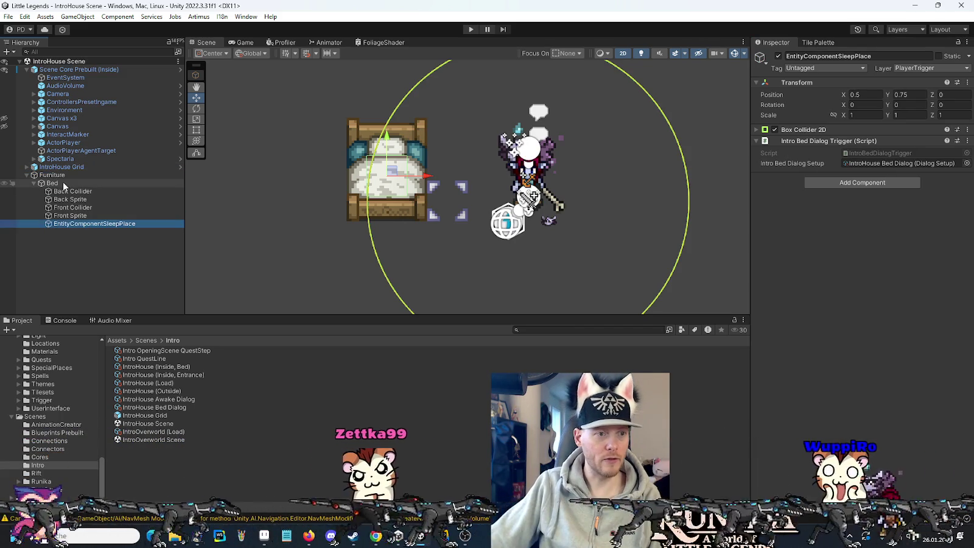
Set IntroHouse (Inside, Bed) Dynamic Spawn Position to X -3, Y 1.25 and enter Play mode
{"action": "left_click", "coordinate": [261, 365]}
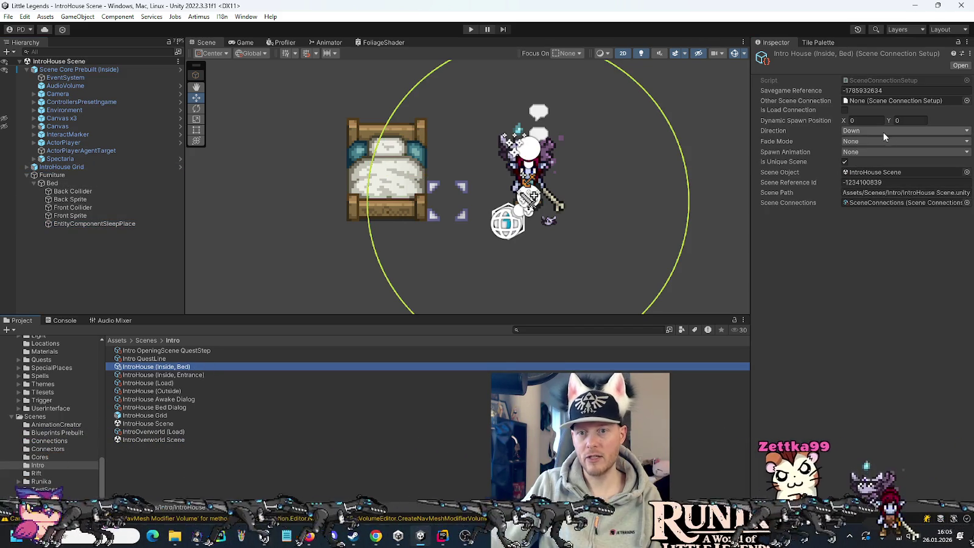
{"action": "left_click", "coordinate": [869, 121]}
{"action": "type", "text": "-3"}
{"action": "key", "text": "Tab"}
{"action": "type", "text": "1.25"}
{"action": "key", "text": "Return"}
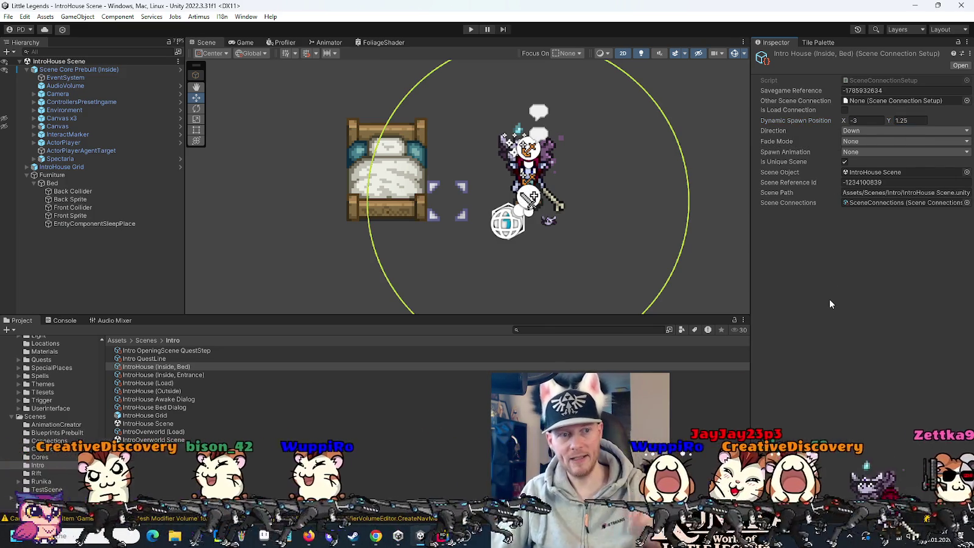
{"action": "left_click", "coordinate": [470, 29]}
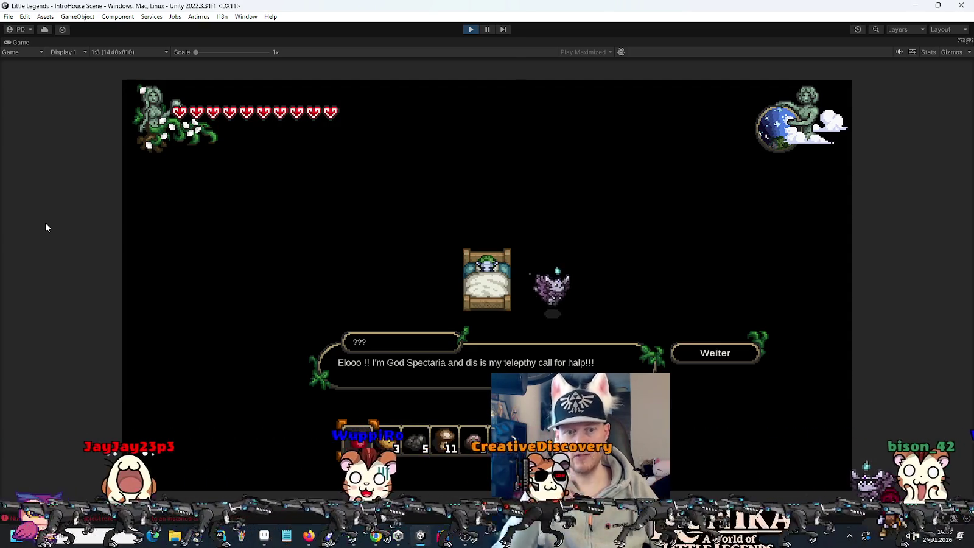
Dismiss the opening dialog, trigger the bed's "You are not tired." message, then stop play
{"action": "left_click", "coordinate": [724, 356]}
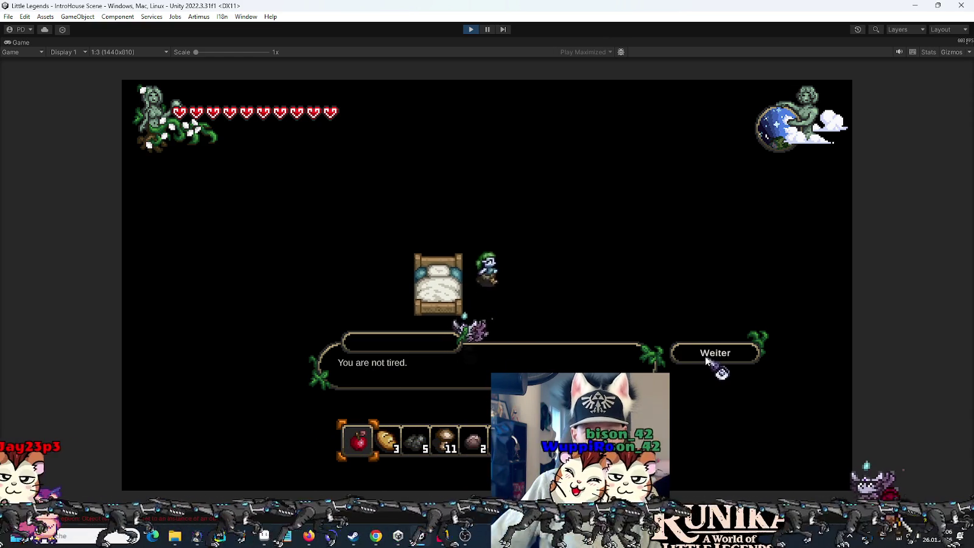
{"action": "left_click", "coordinate": [581, 328]}
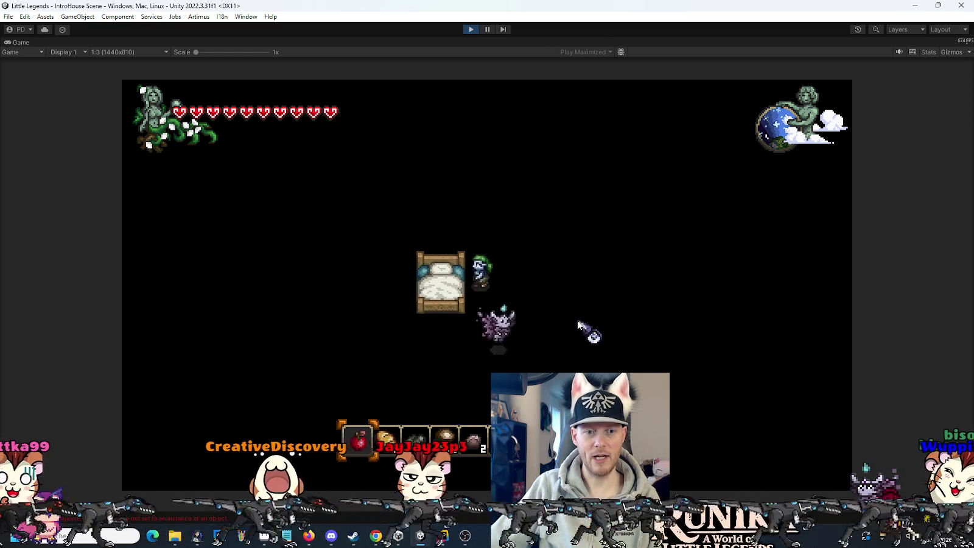
{"action": "left_click", "coordinate": [724, 356]}
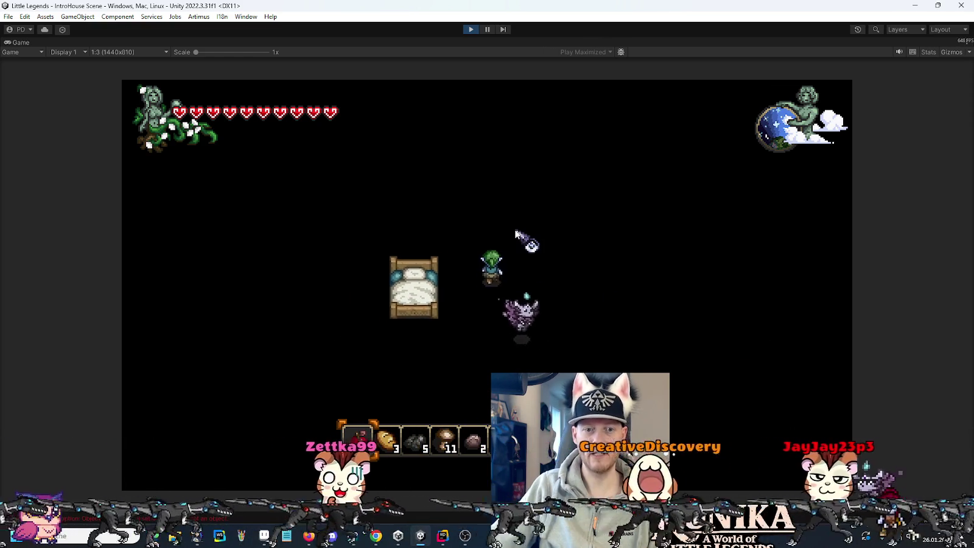
{"action": "left_click", "coordinate": [470, 29]}
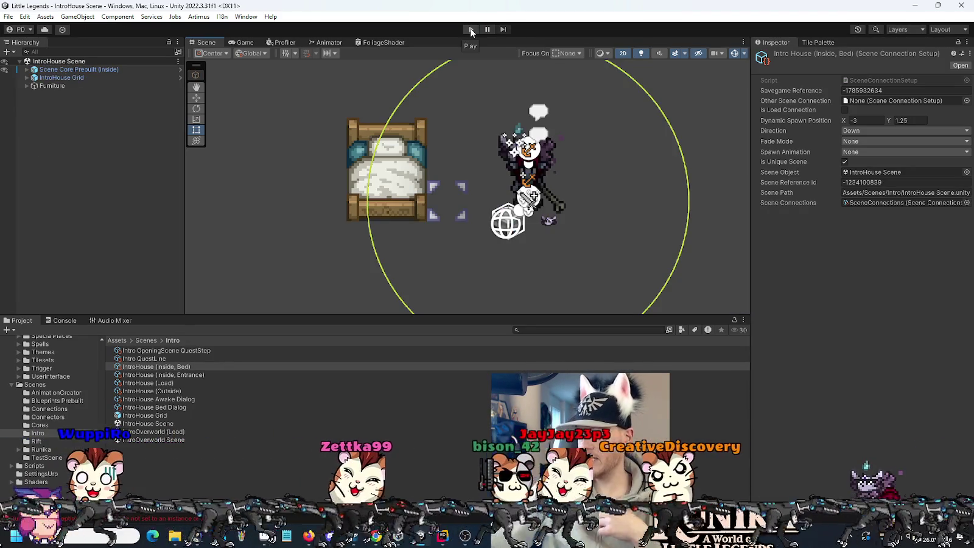
Enter Play mode, choose Laden on the title menu, load a save slot and continue
{"action": "left_click", "coordinate": [471, 29]}
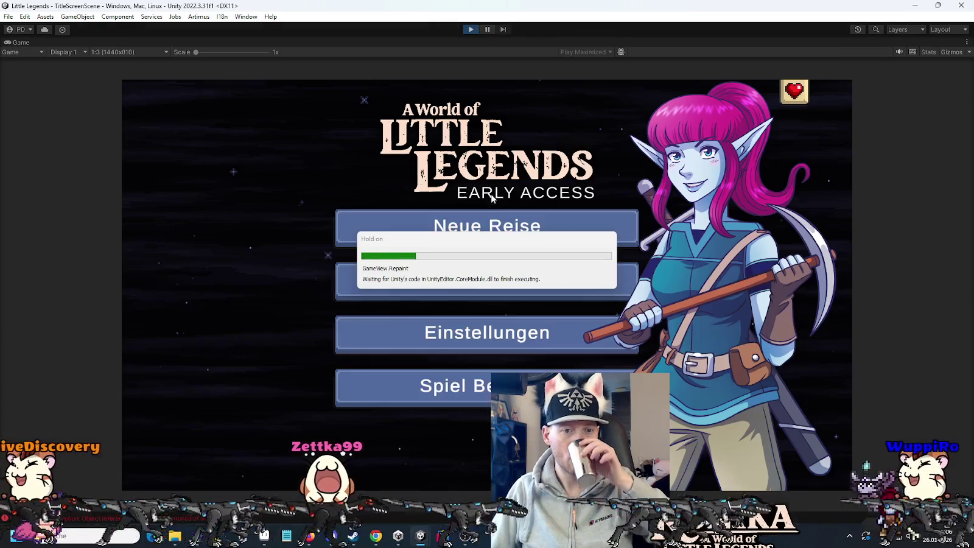
{"action": "left_click", "coordinate": [496, 283]}
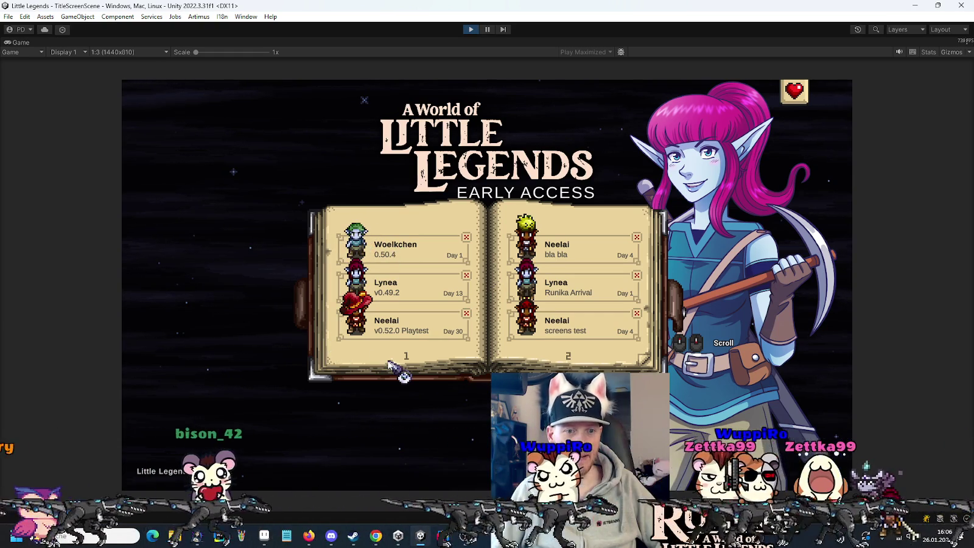
{"action": "left_click", "coordinate": [396, 328]}
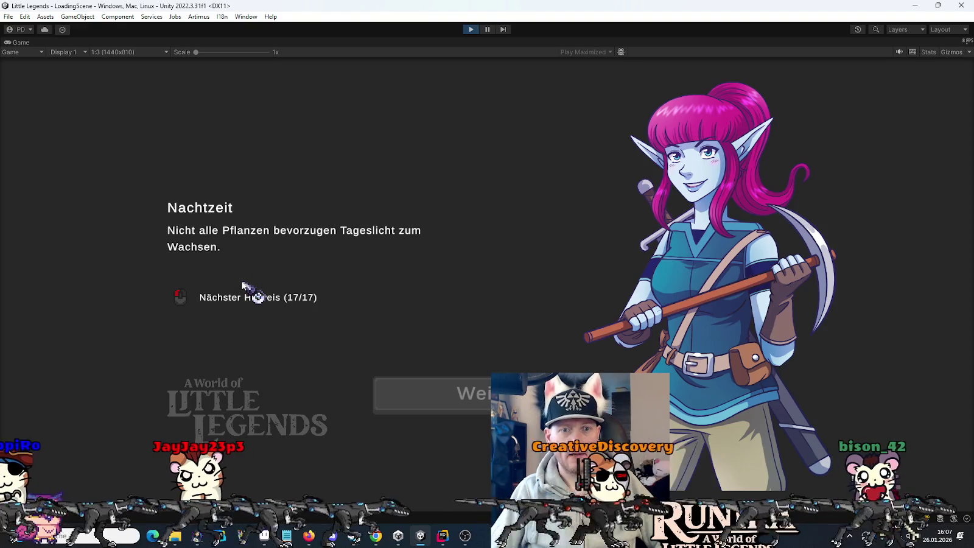
{"action": "left_click", "coordinate": [461, 391]}
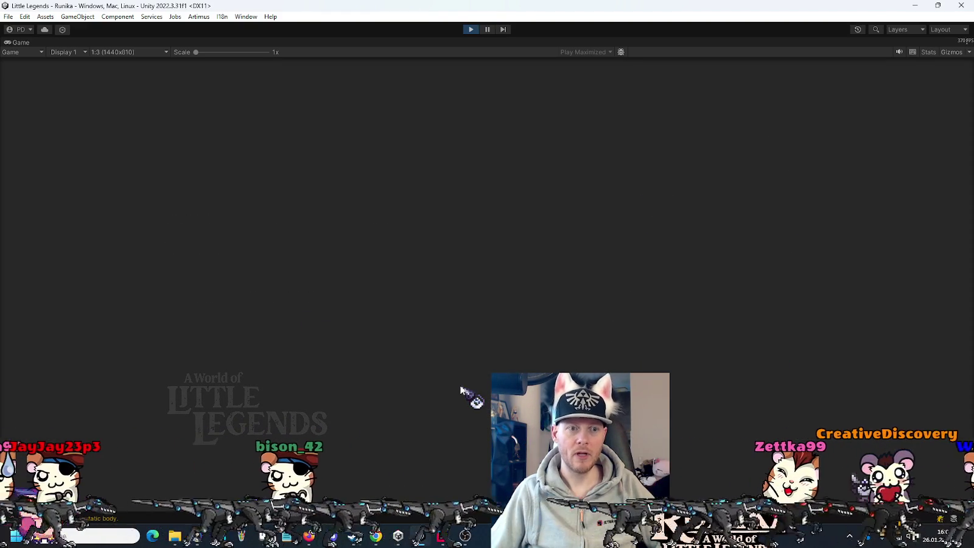
Walk the character through town, past the fountain plaza and along the road to the apple tree
{"action": "key", "text": "a"}
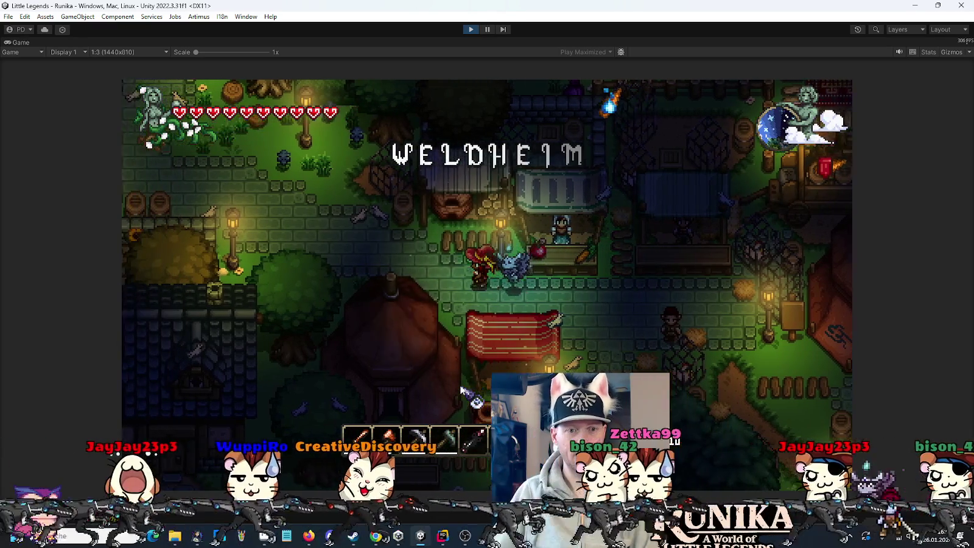
{"action": "key", "text": "a"}
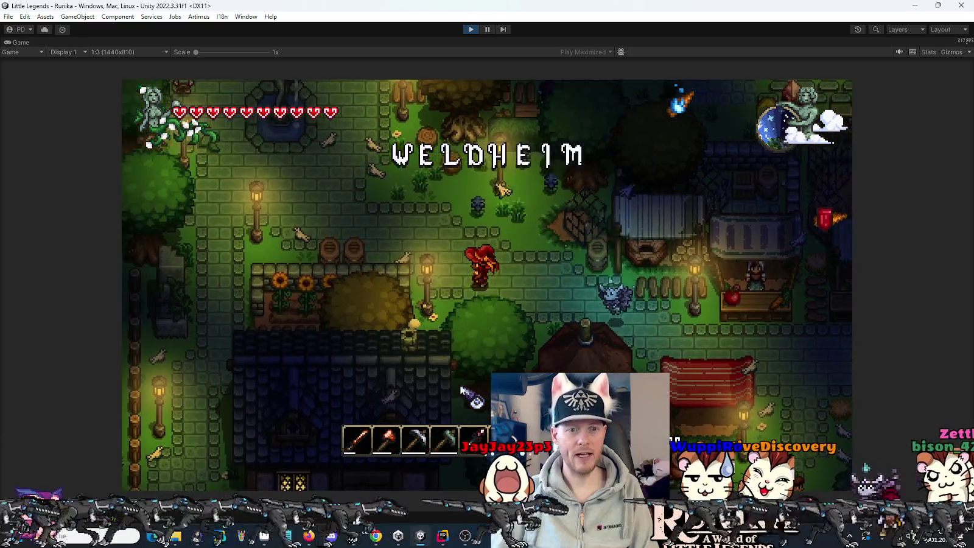
{"action": "key", "text": "w"}
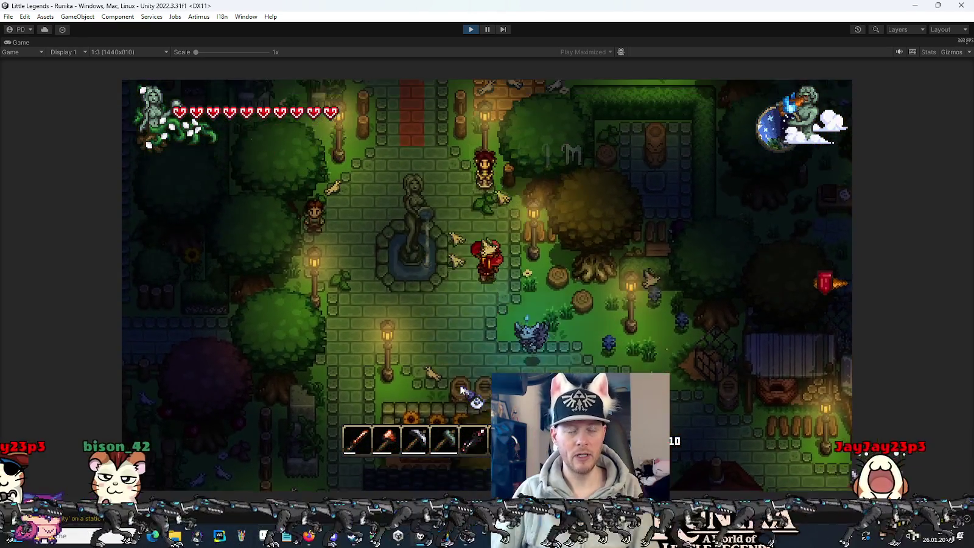
{"action": "key", "text": "w"}
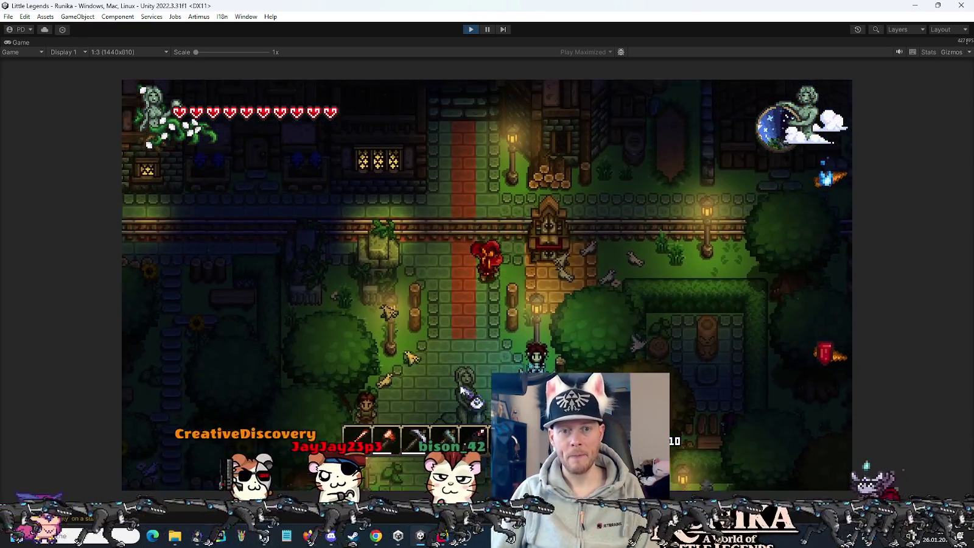
{"action": "key", "text": "d"}
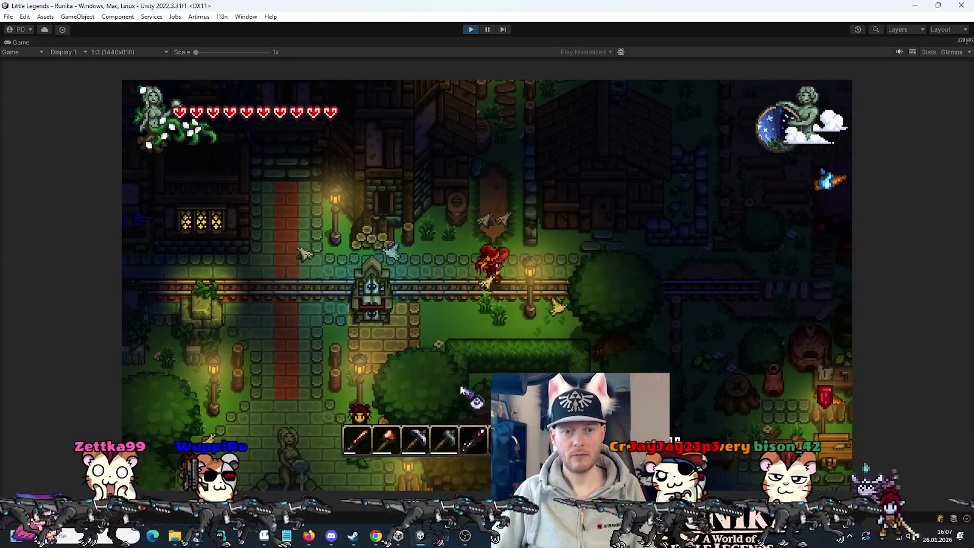
{"action": "key", "text": "d"}
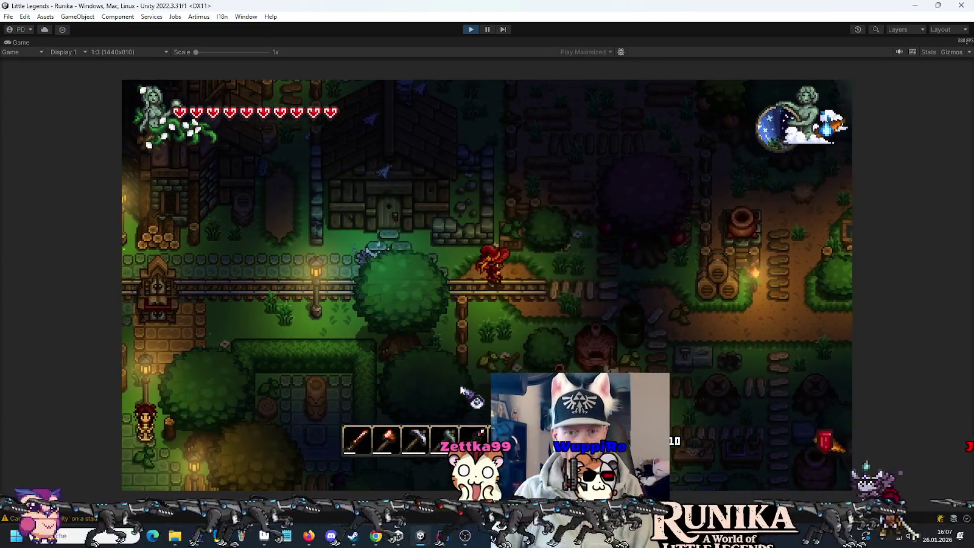
{"action": "key", "text": "d"}
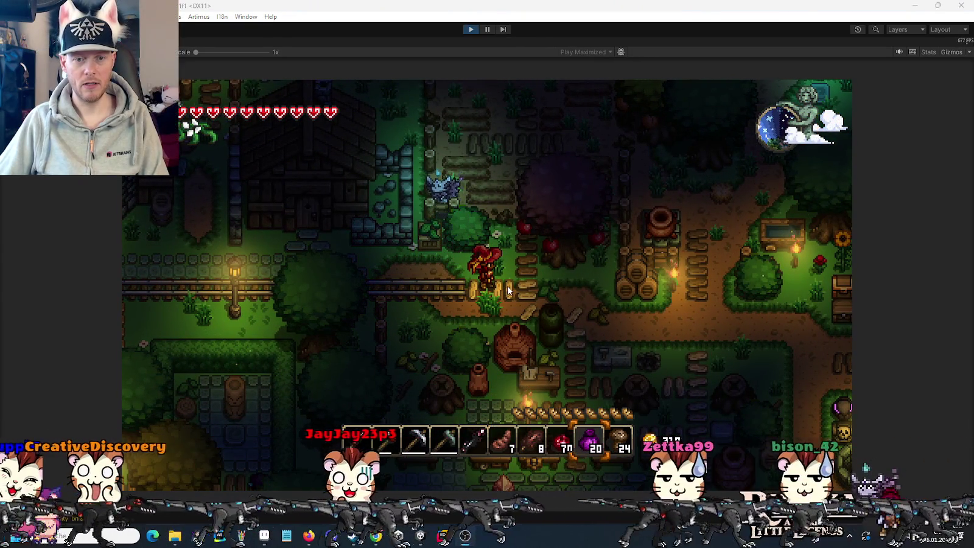
{"action": "key", "text": "d"}
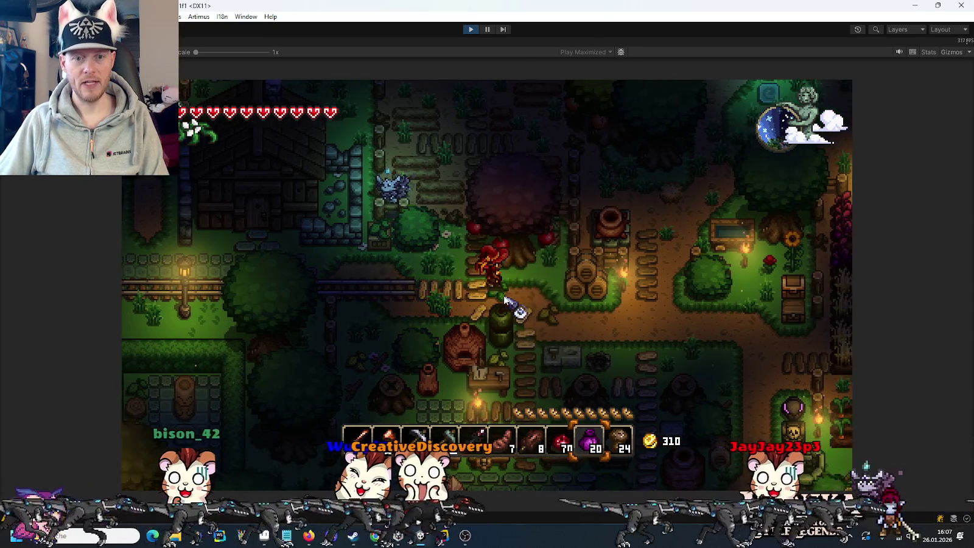
{"action": "key", "text": "d"}
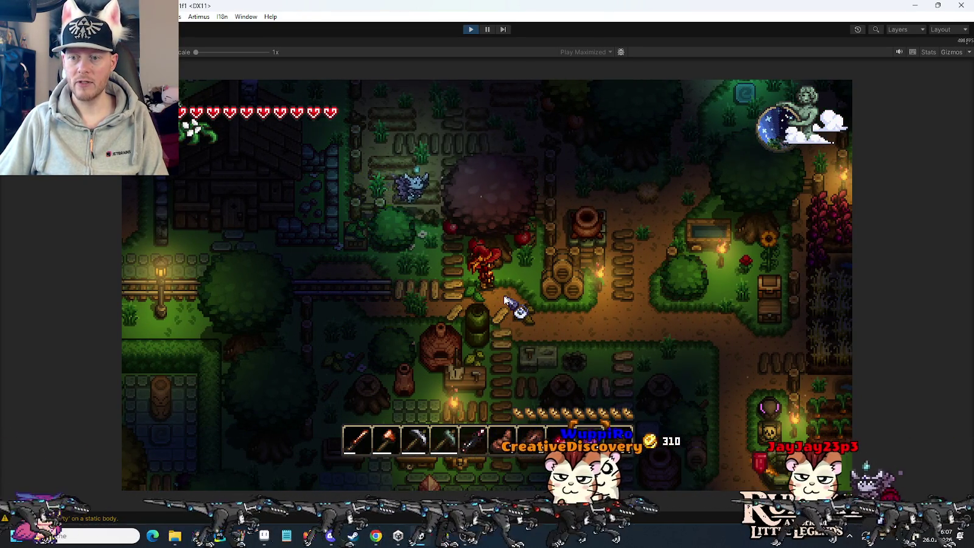
Shake two apples off the tree and pick them up
{"action": "left_click", "coordinate": [502, 268]}
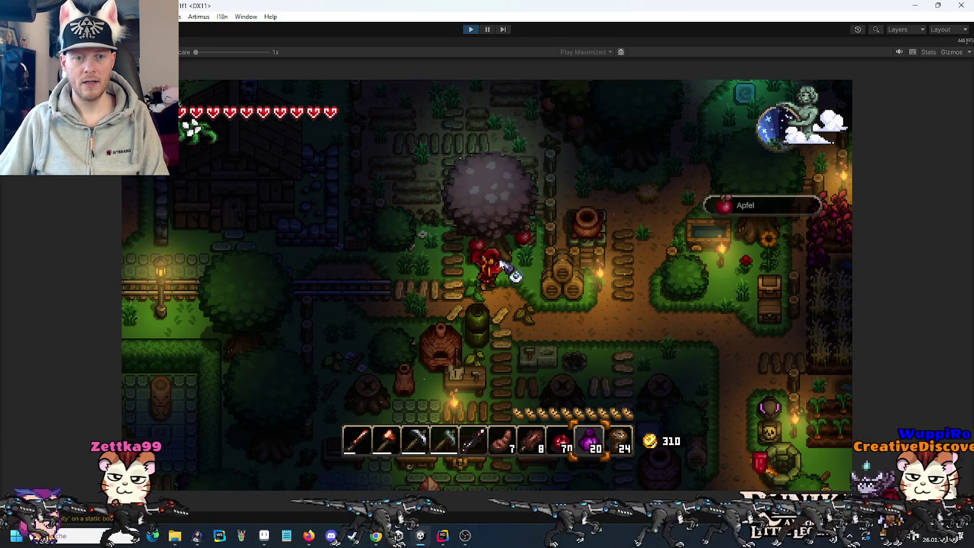
{"action": "left_click", "coordinate": [502, 267]}
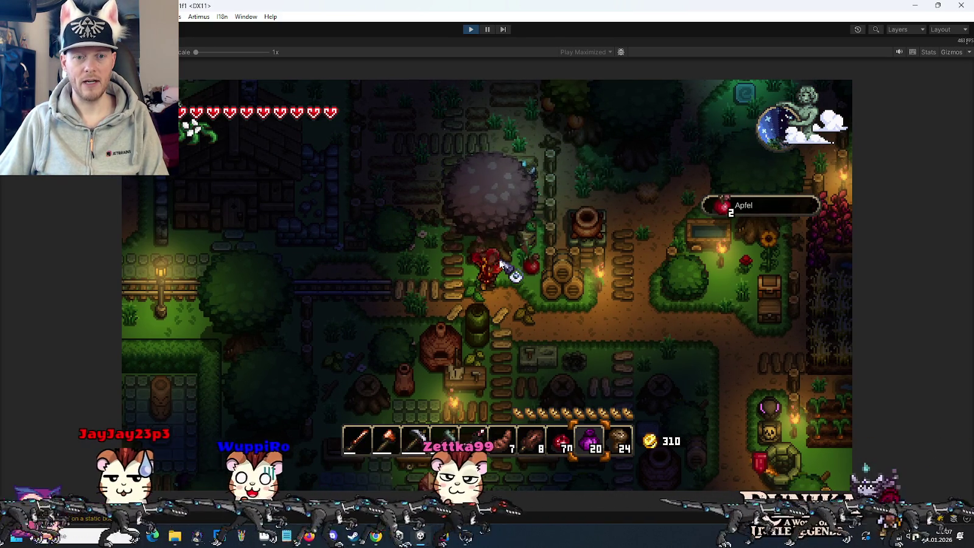
{"action": "key", "text": "d"}
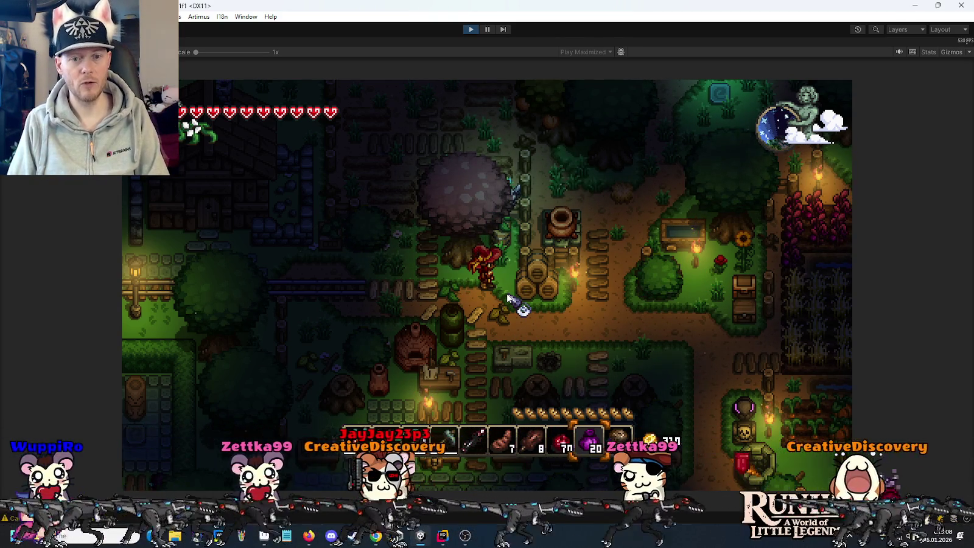
Walk the character down-right across the farm to the bed and sleep until morning of day 31
{"action": "key", "text": "s+d"}
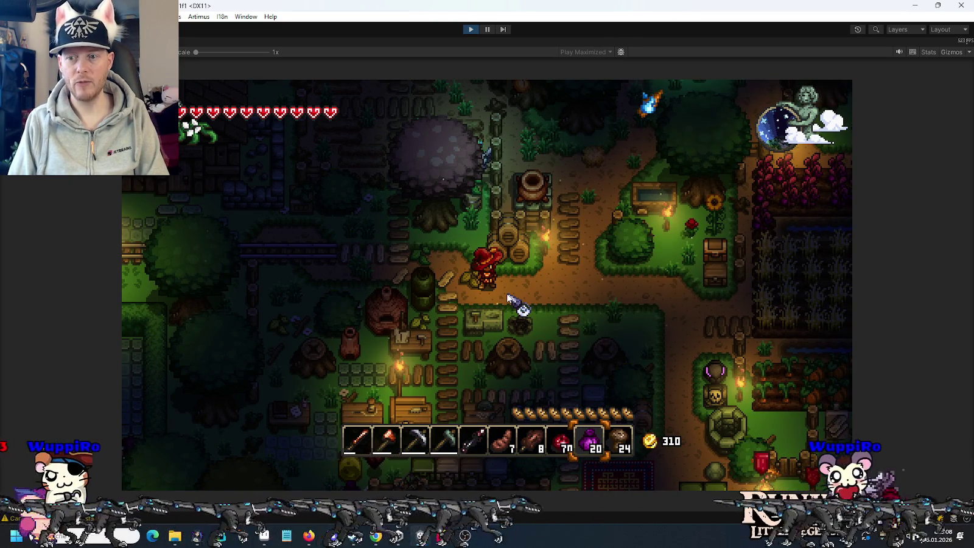
{"action": "key", "text": "d"}
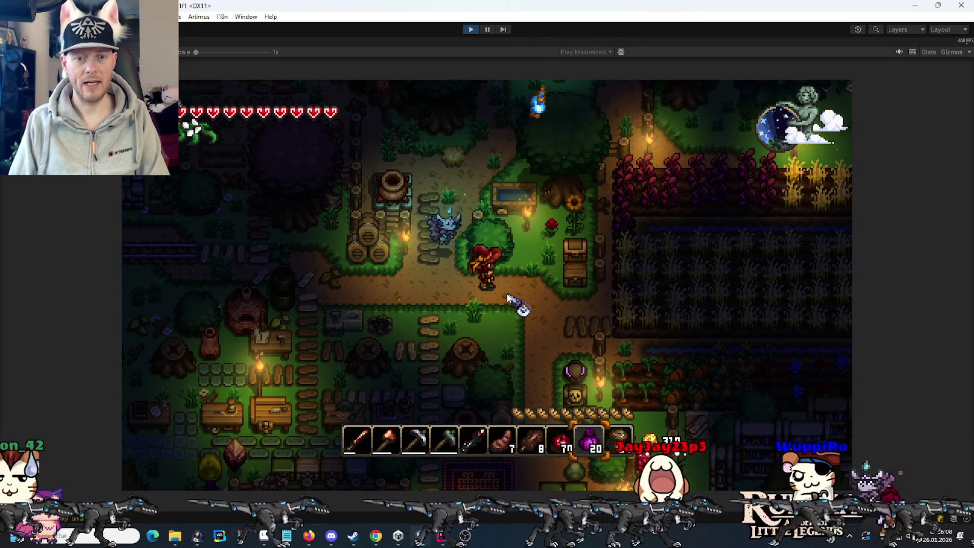
{"action": "key", "text": "s"}
{"action": "key", "text": "s"}
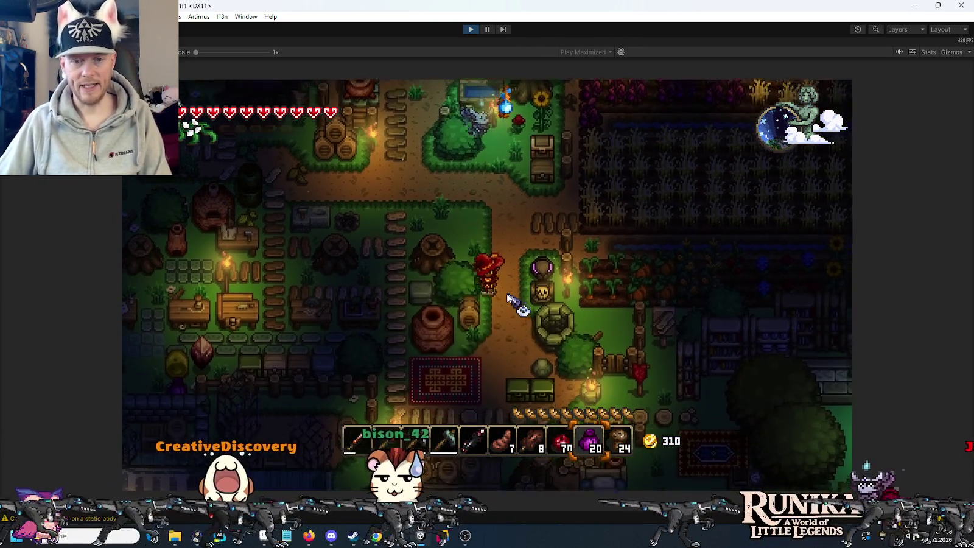
{"action": "key", "text": "d"}
{"action": "key", "text": "s"}
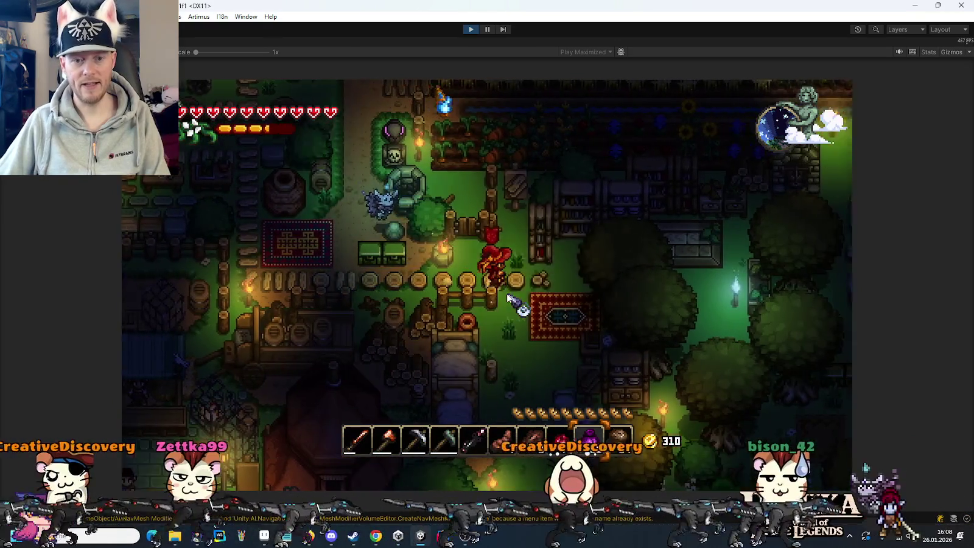
{"action": "key", "text": "a"}
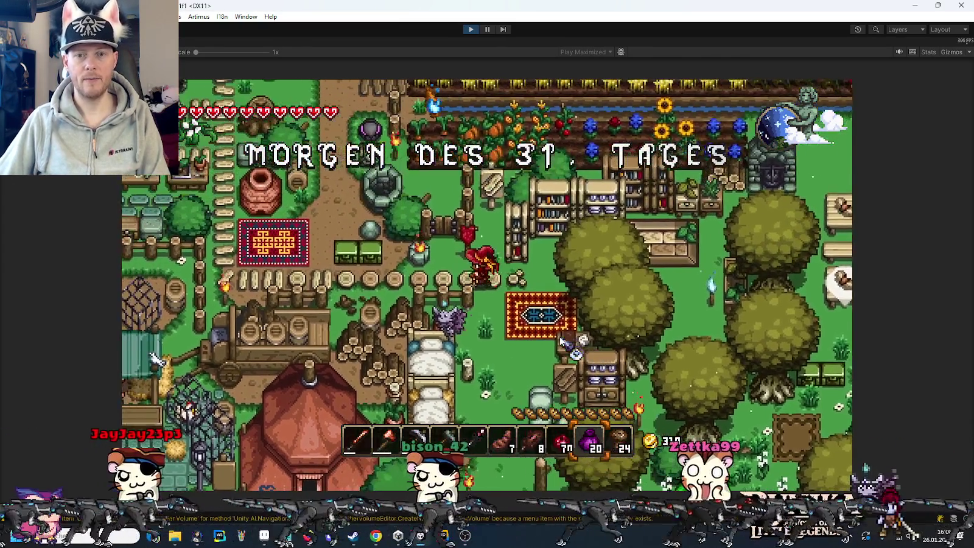
Walk the character back up-left across the map to the workbench
{"action": "key", "text": "w"}
{"action": "key", "text": "a"}
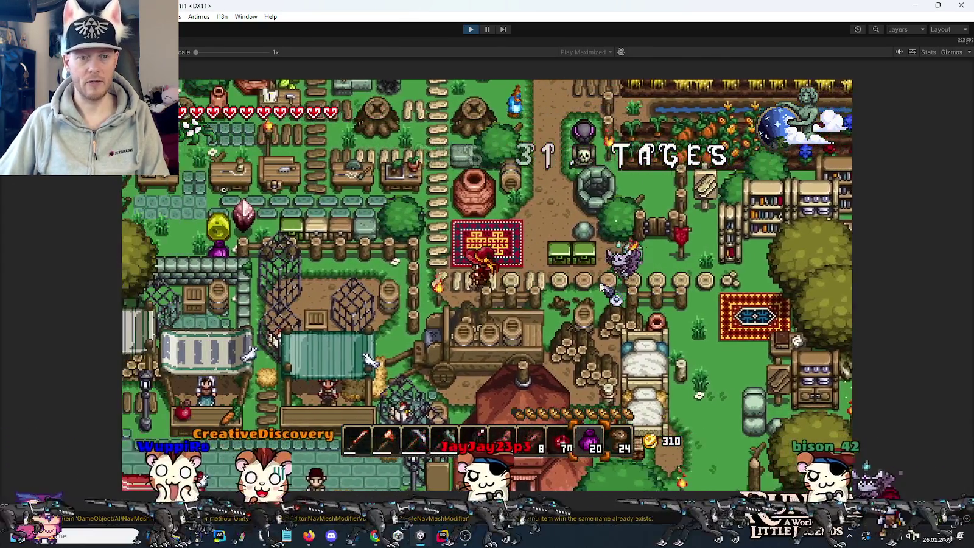
{"action": "key", "text": "a"}
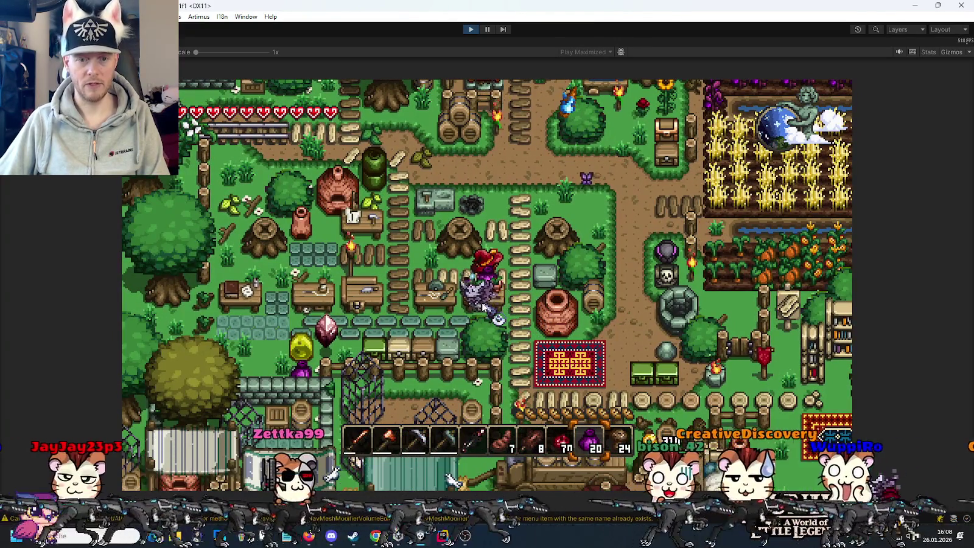
At the workbench, put the repair material and copper sword on the book's repair page, then close it
{"action": "key", "text": "e"}
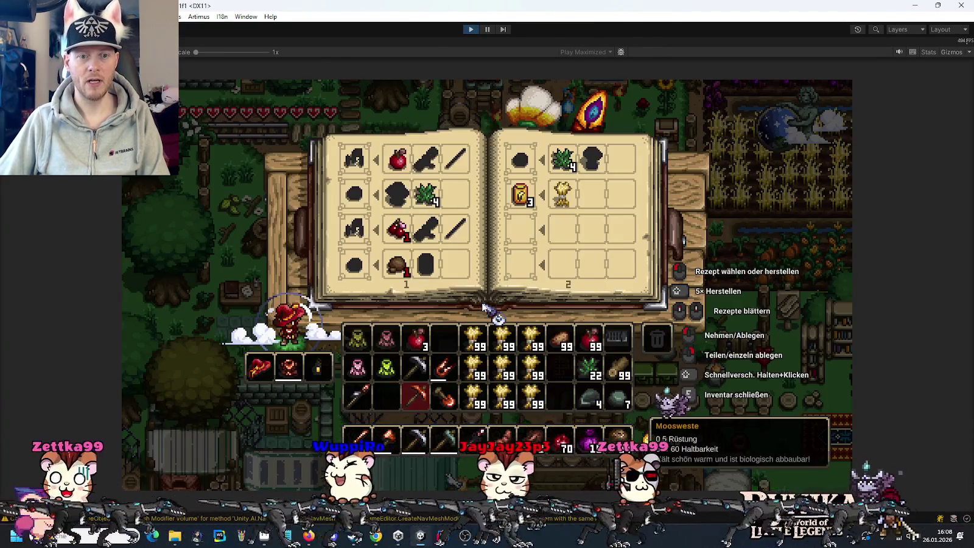
{"action": "key", "text": "e"}
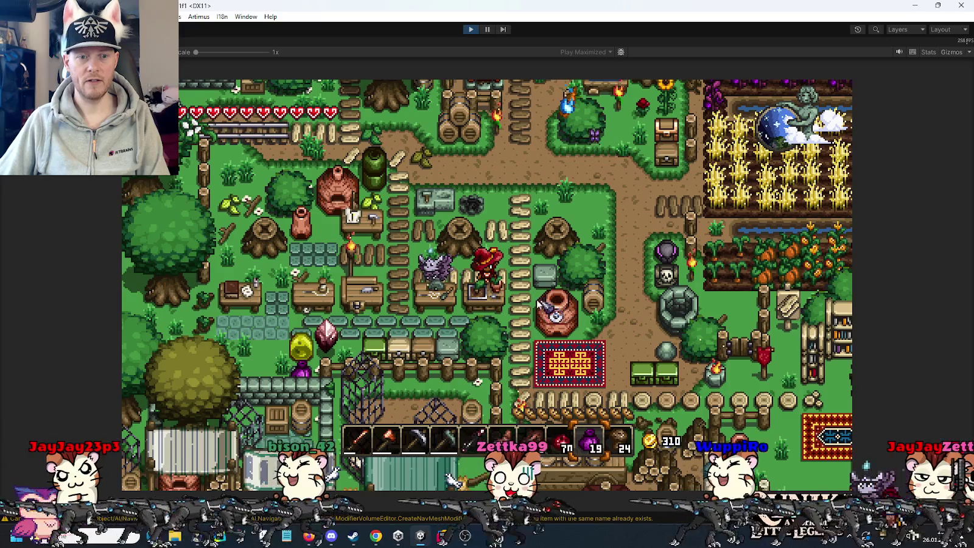
{"action": "key", "text": "a"}
{"action": "key", "text": "e"}
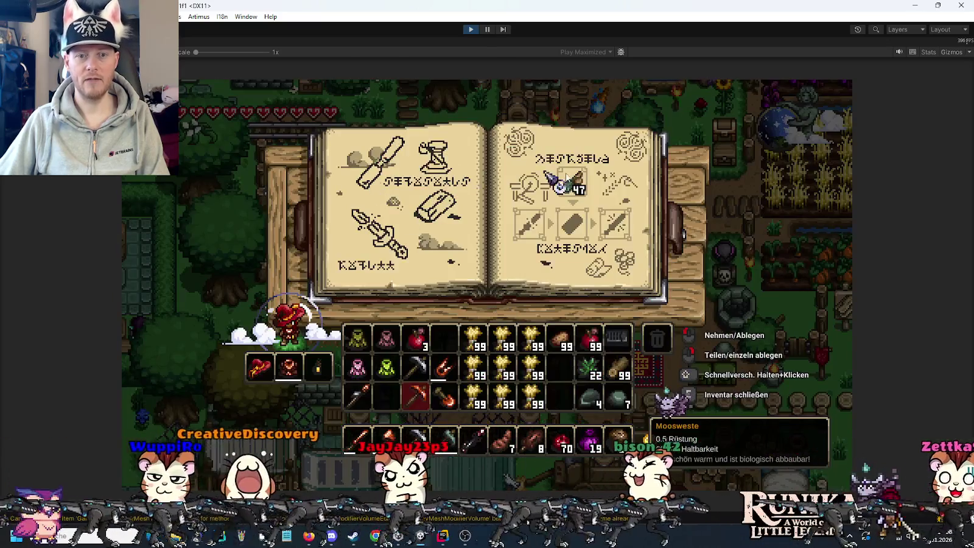
{"action": "left_click", "coordinate": [567, 187]}
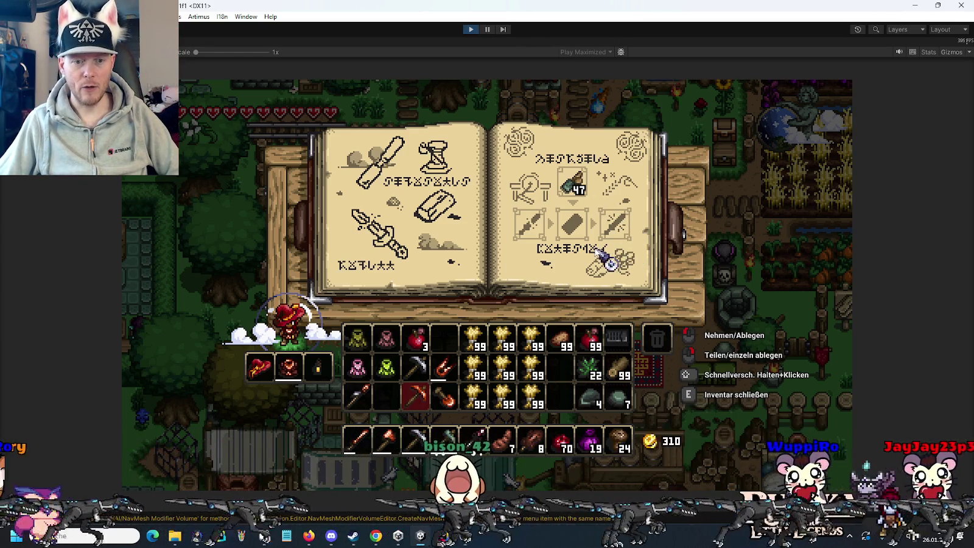
{"action": "left_click", "coordinate": [357, 440], "text": "shift"}
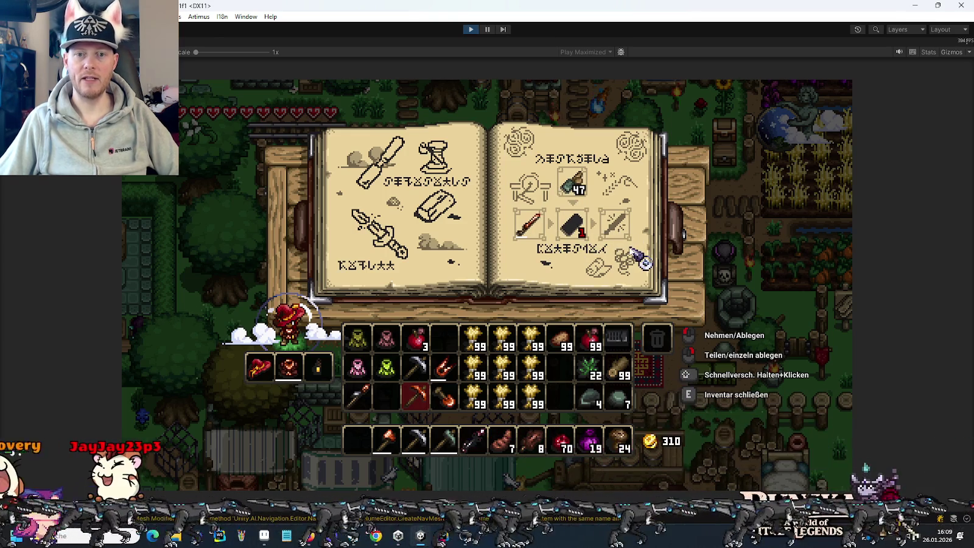
{"action": "key", "text": "e"}
{"action": "key", "text": "a"}
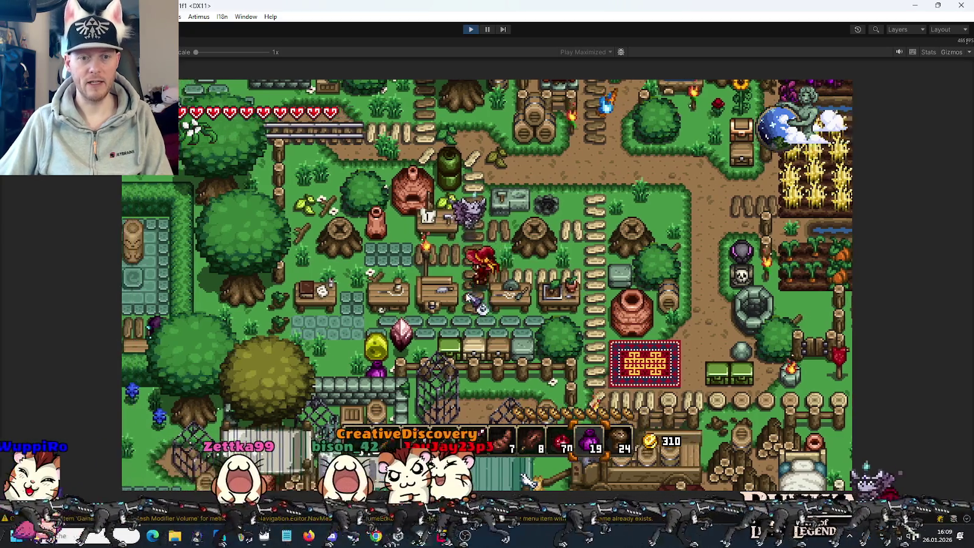
{"action": "key", "text": "e"}
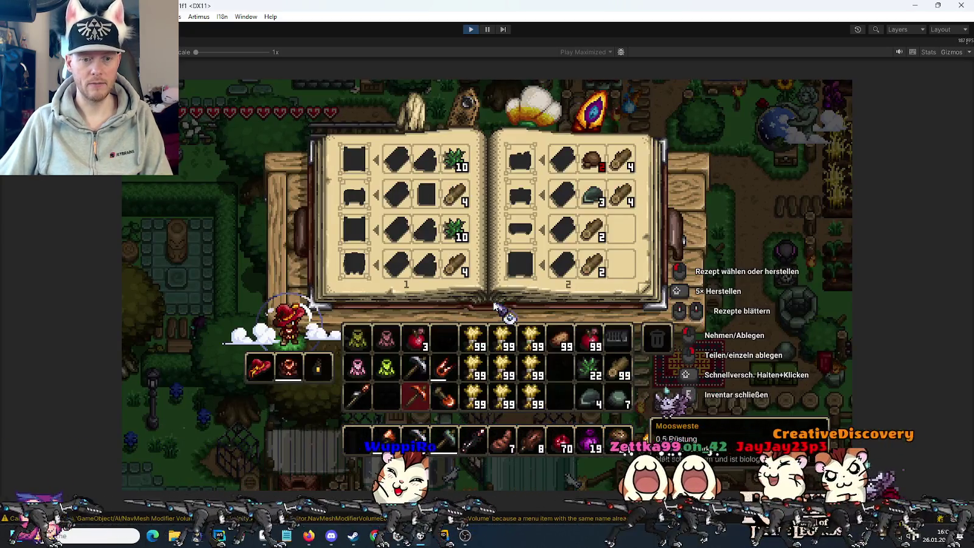
{"action": "key", "text": "e"}
{"action": "key", "text": "e"}
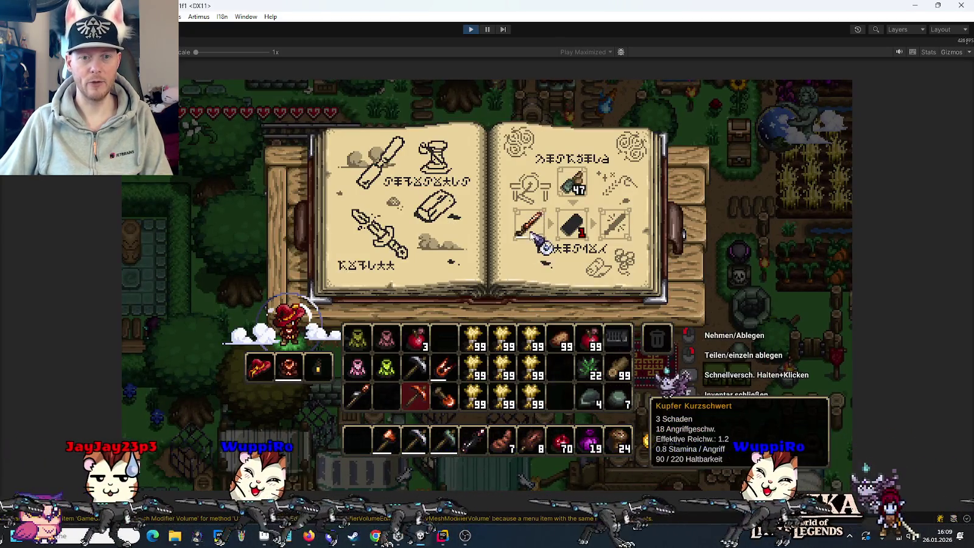
{"action": "key", "text": "e"}
{"action": "key", "text": "a"}
{"action": "key", "text": "e"}
{"action": "key", "text": "e"}
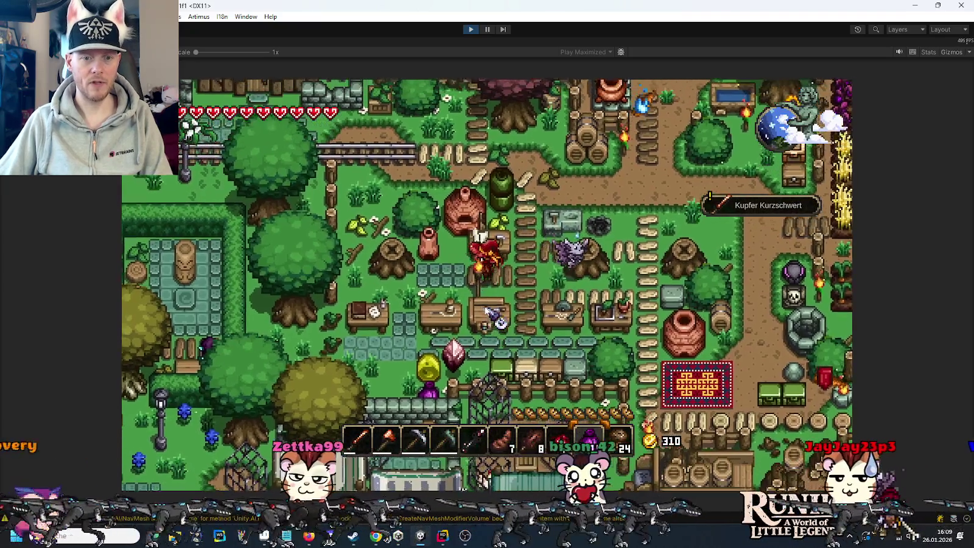
{"action": "key", "text": "e"}
{"action": "key", "text": "e"}
{"action": "key", "text": "a"}
{"action": "key", "text": "e"}
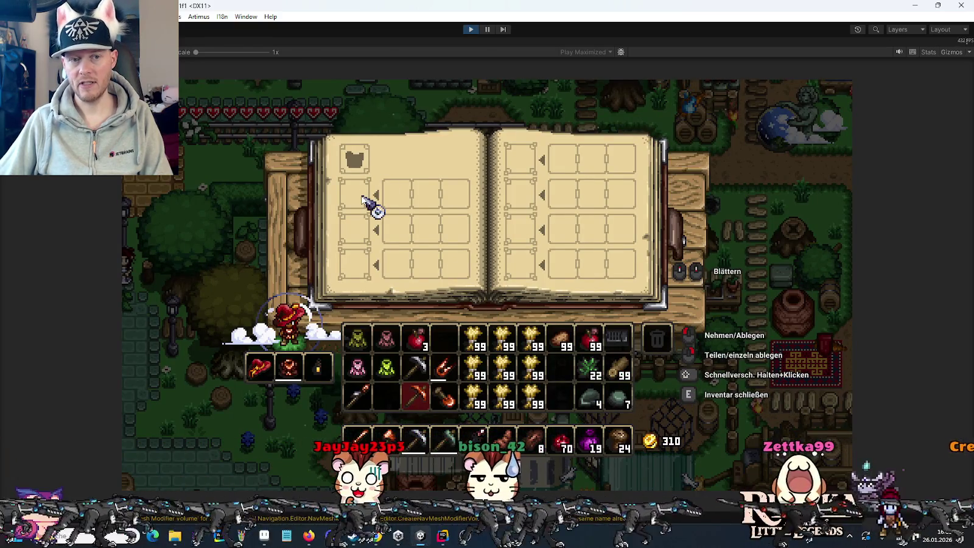
{"action": "key", "text": "e"}
{"action": "key", "text": "s"}
{"action": "right_click", "coordinate": [519, 286]}
{"action": "key", "text": "e"}
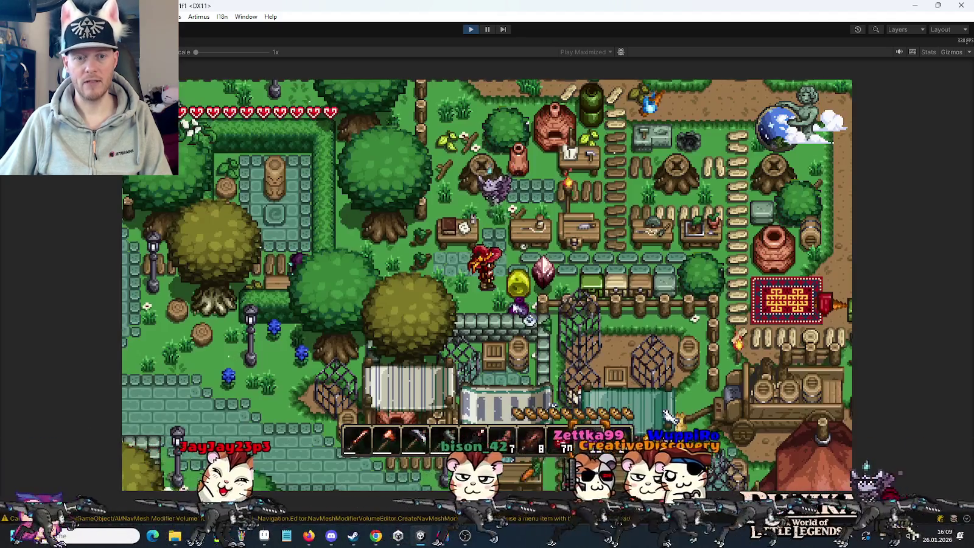
{"action": "key", "text": "s"}
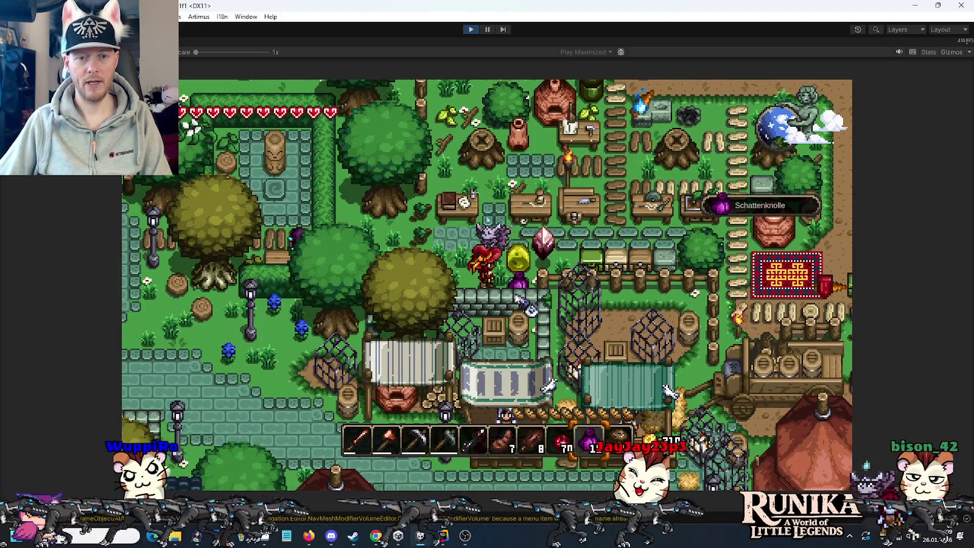
{"action": "right_click", "coordinate": [516, 296]}
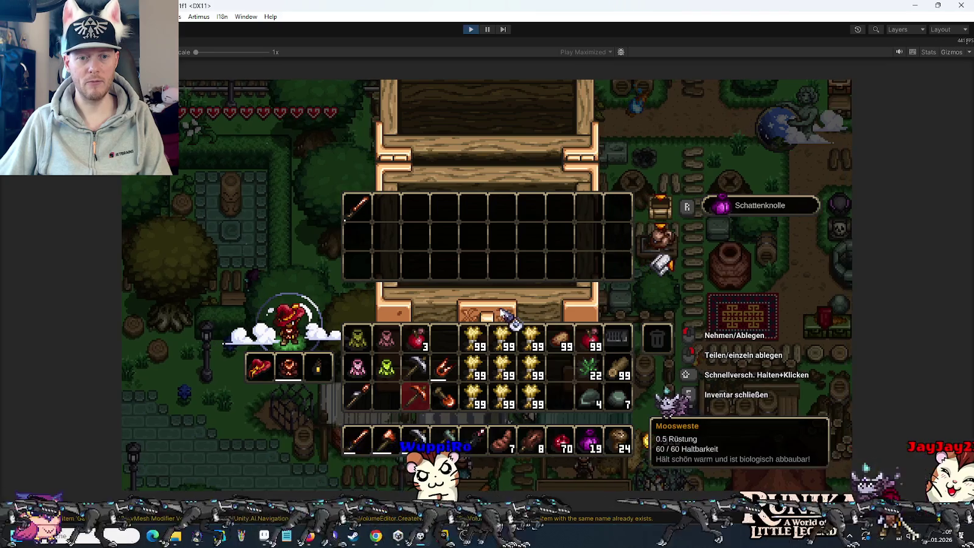
{"action": "key", "text": "e"}
{"action": "right_click", "coordinate": [502, 312]}
{"action": "key", "text": "e"}
{"action": "right_click", "coordinate": [501, 304]}
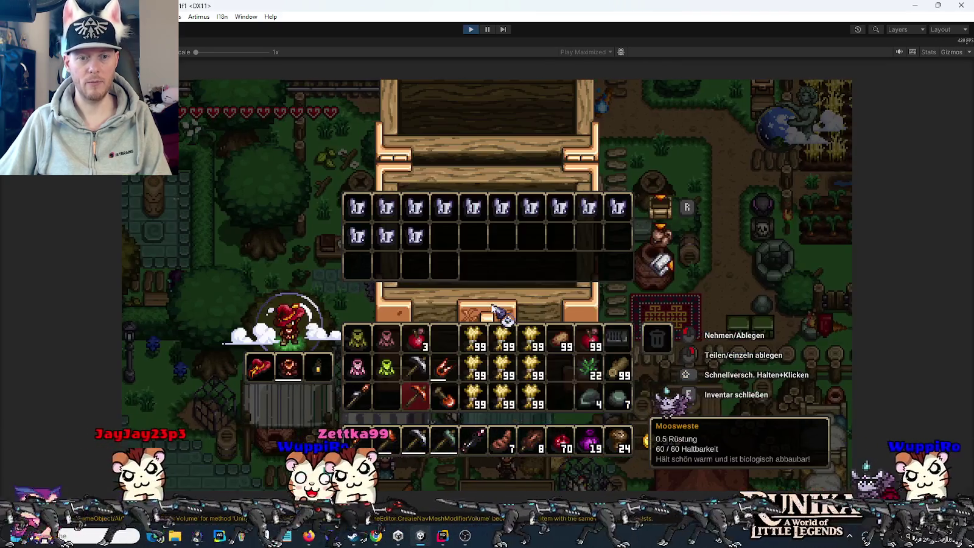
{"action": "left_click", "coordinate": [567, 379]}
{"action": "key", "text": "e"}
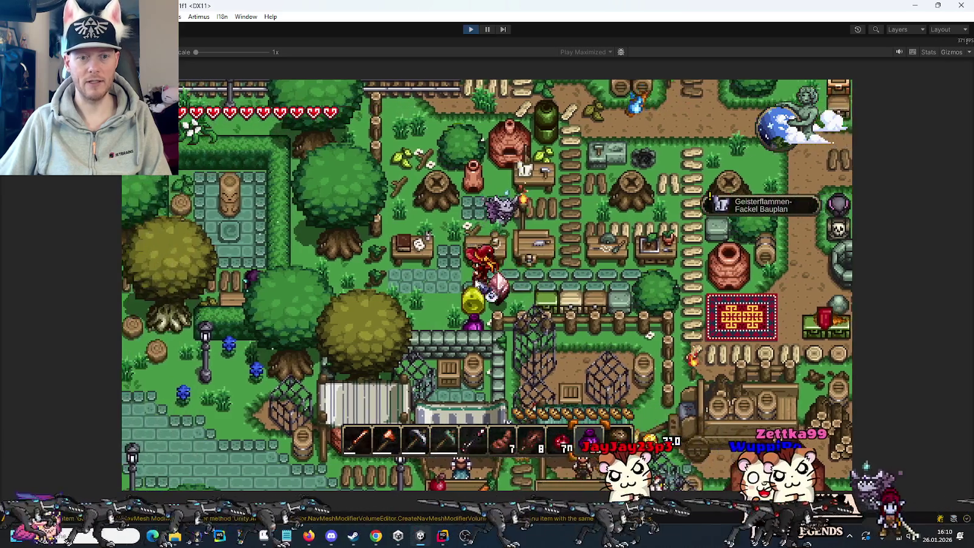
{"action": "right_click", "coordinate": [469, 268]}
{"action": "left_click", "coordinate": [560, 367]}
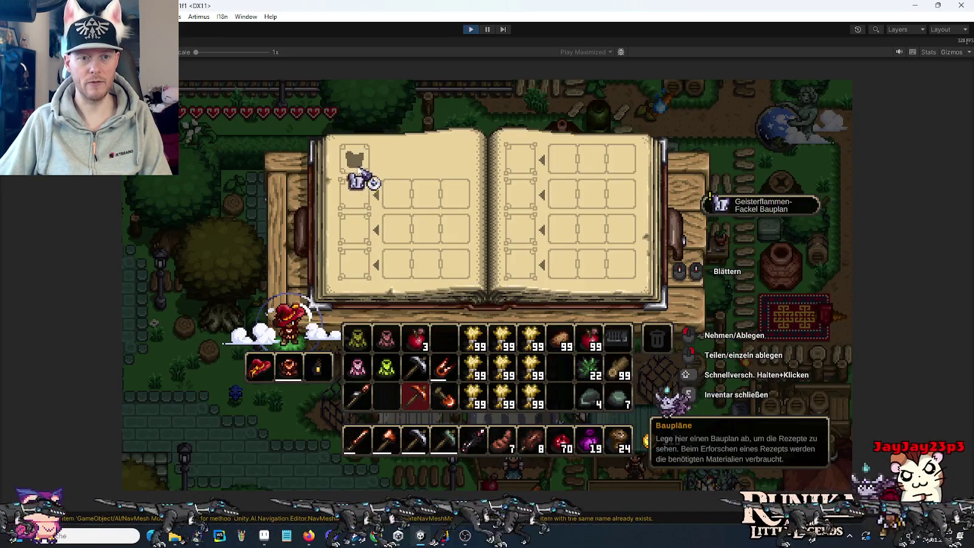
{"action": "left_click", "coordinate": [355, 158]}
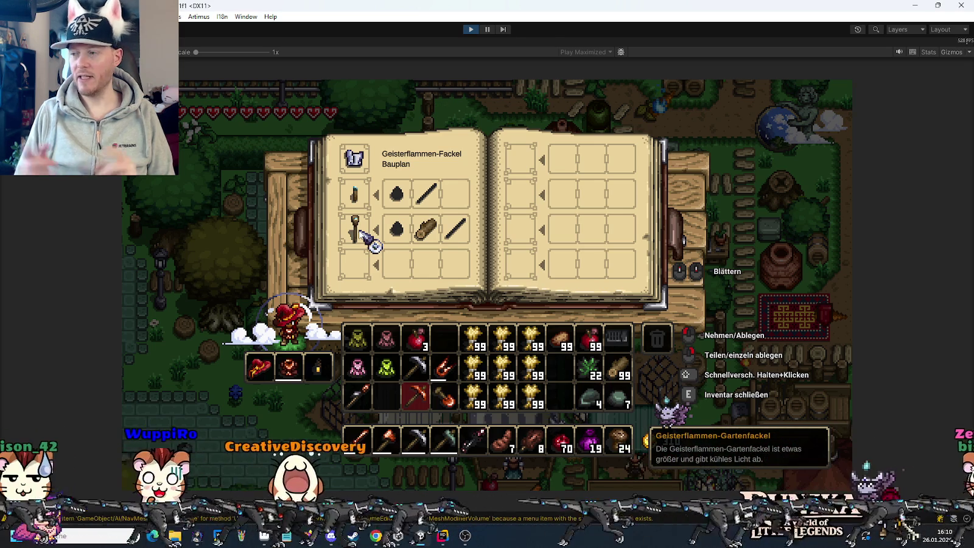
{"action": "key", "text": "e"}
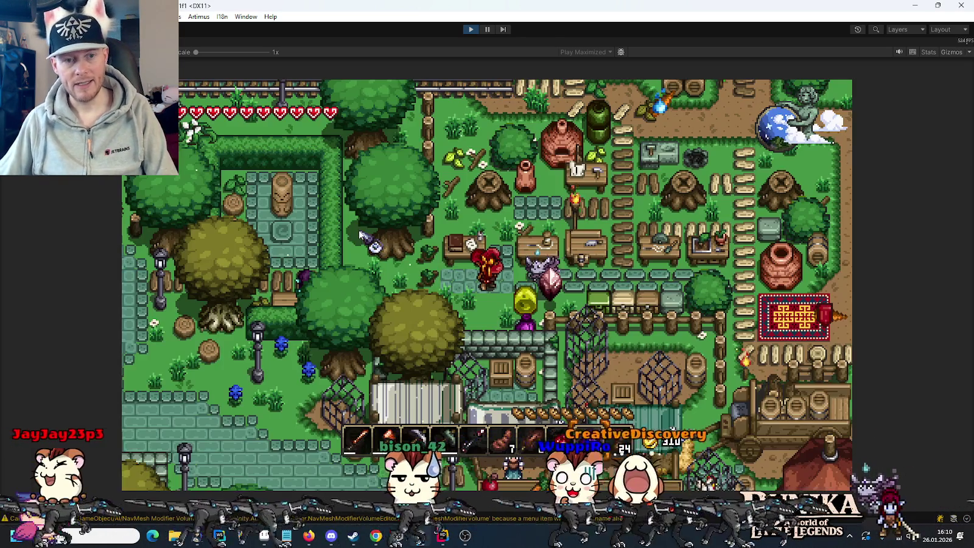
{"action": "key", "text": "e"}
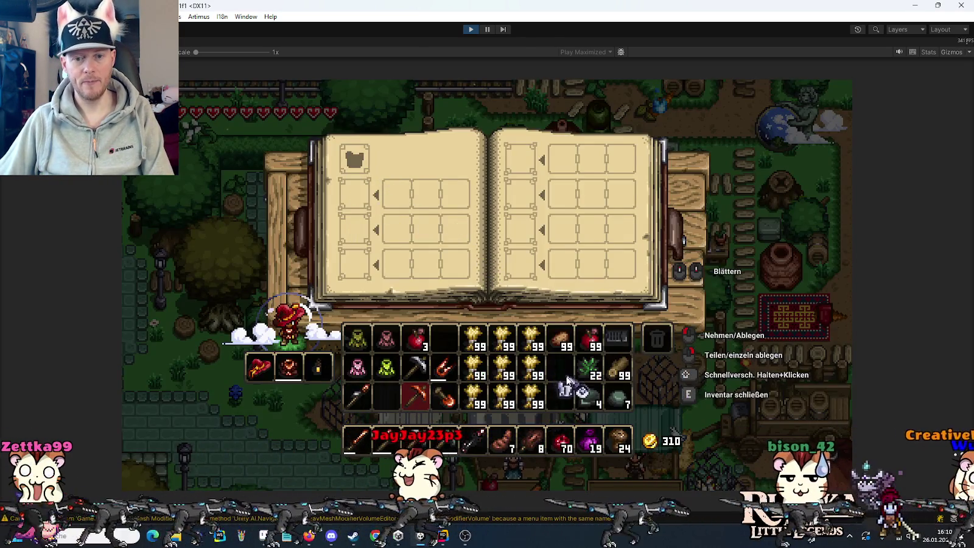
{"action": "key", "text": "e"}
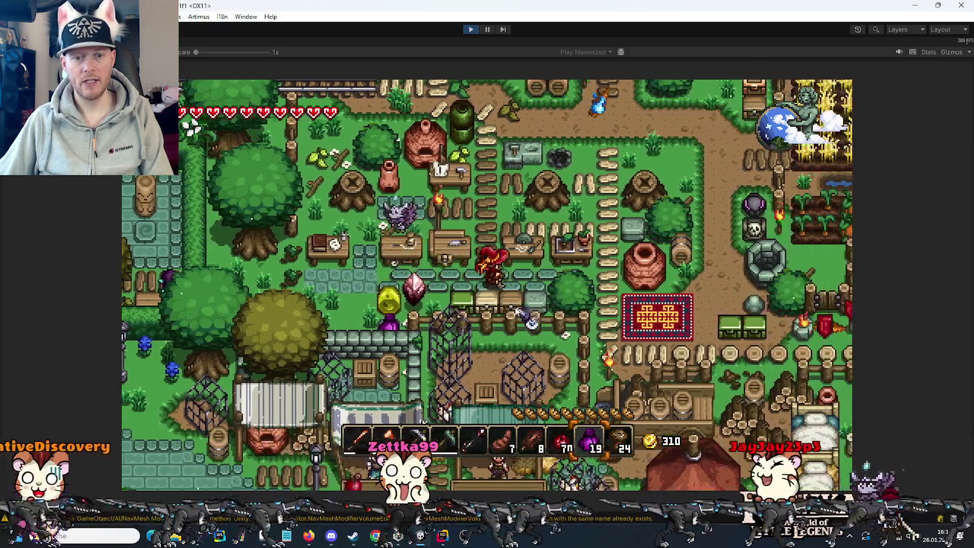
{"action": "key", "text": "e"}
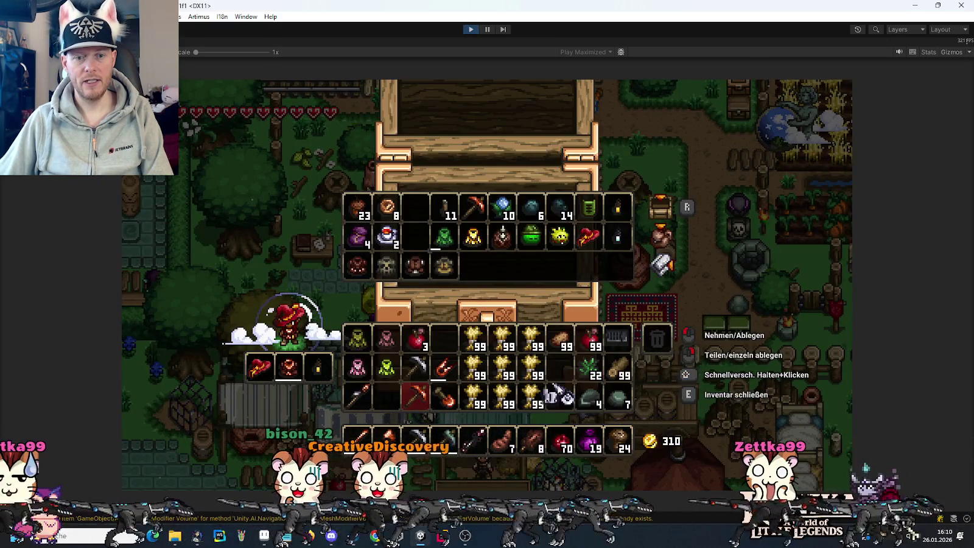
{"action": "key", "text": "e"}
{"action": "key", "text": "e"}
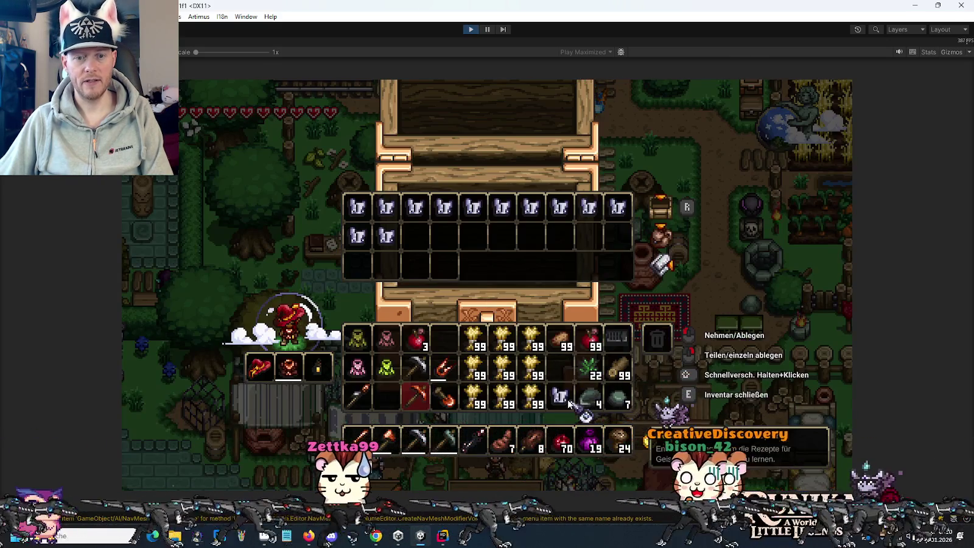
{"action": "key", "text": "e"}
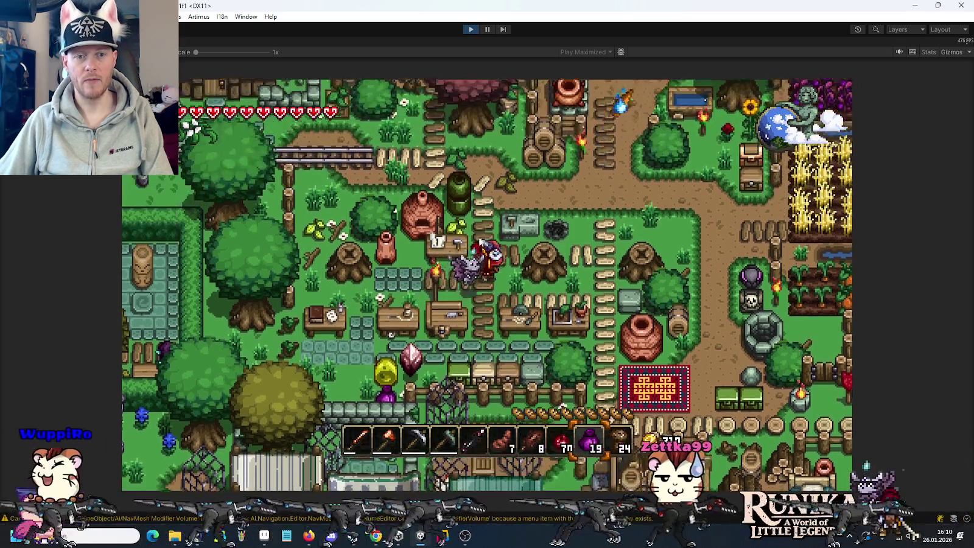
{"action": "key", "text": "e"}
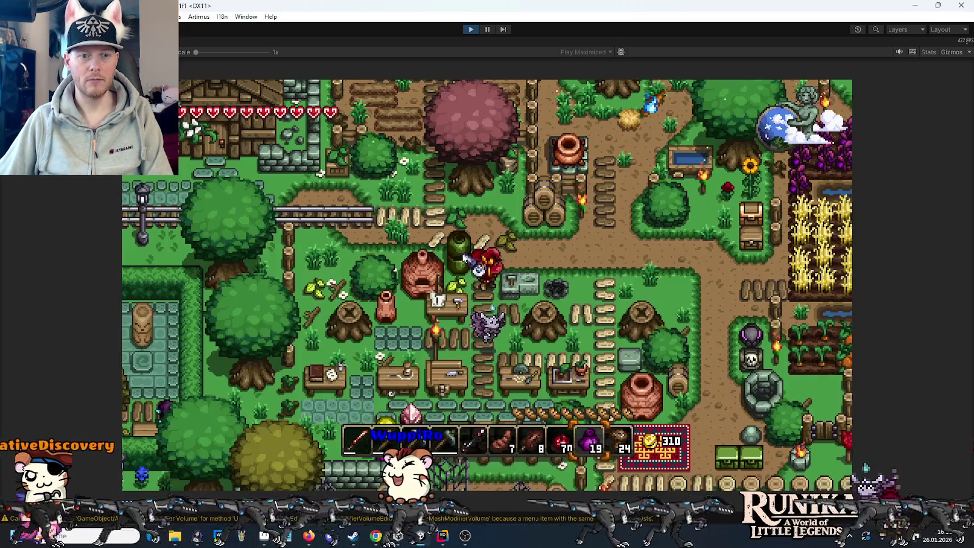
{"action": "key", "text": "e"}
{"action": "left_click", "coordinate": [594, 285]}
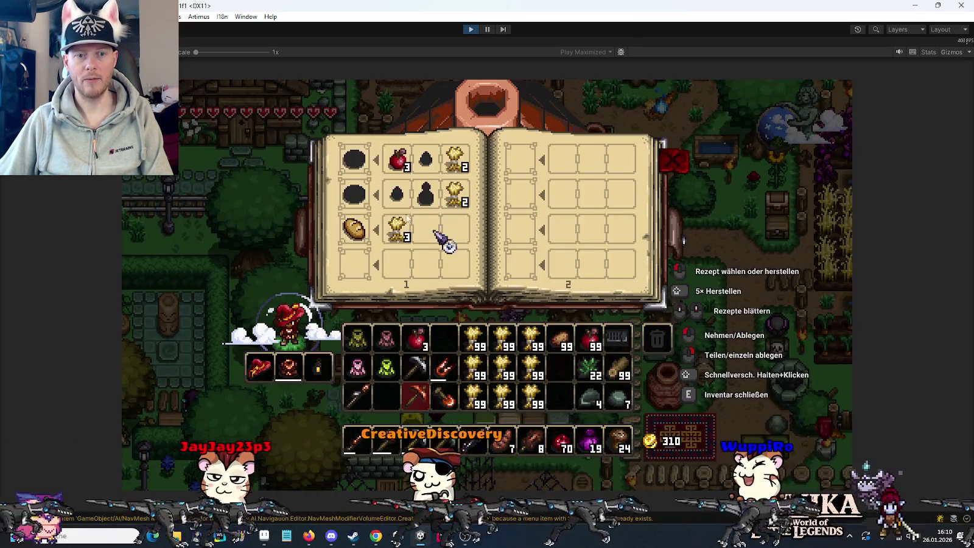
{"action": "key", "text": "e"}
{"action": "key", "text": "e"}
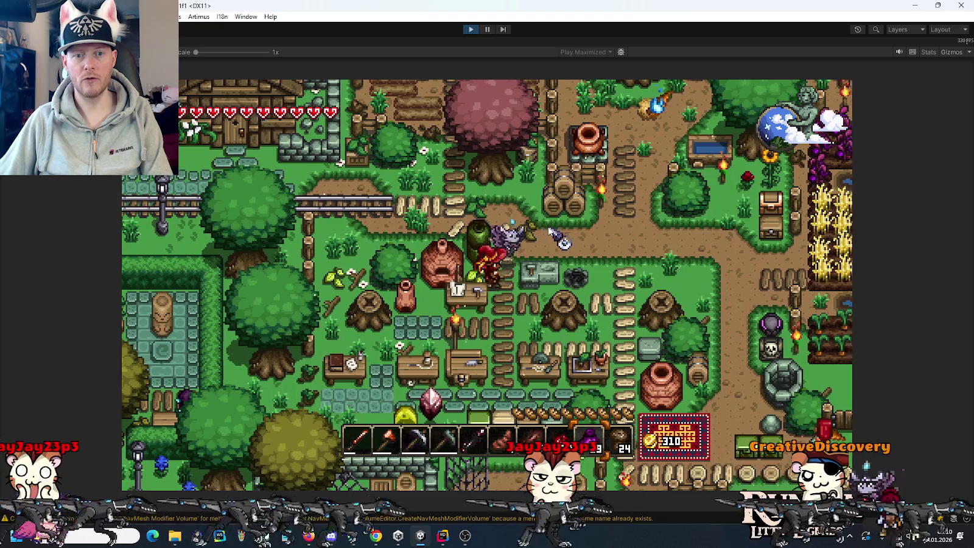
{"action": "key", "text": "d"}
{"action": "key", "text": "w"}
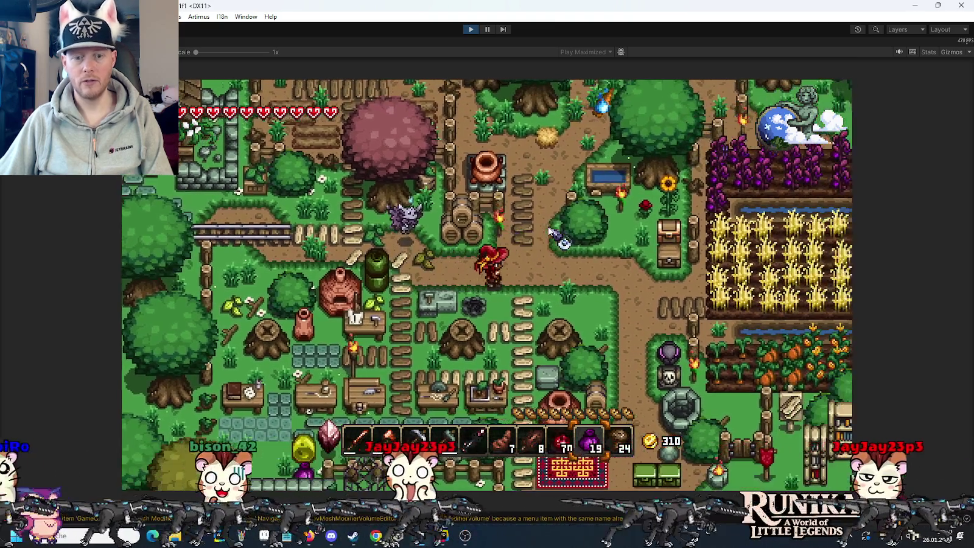
{"action": "key", "text": "d"}
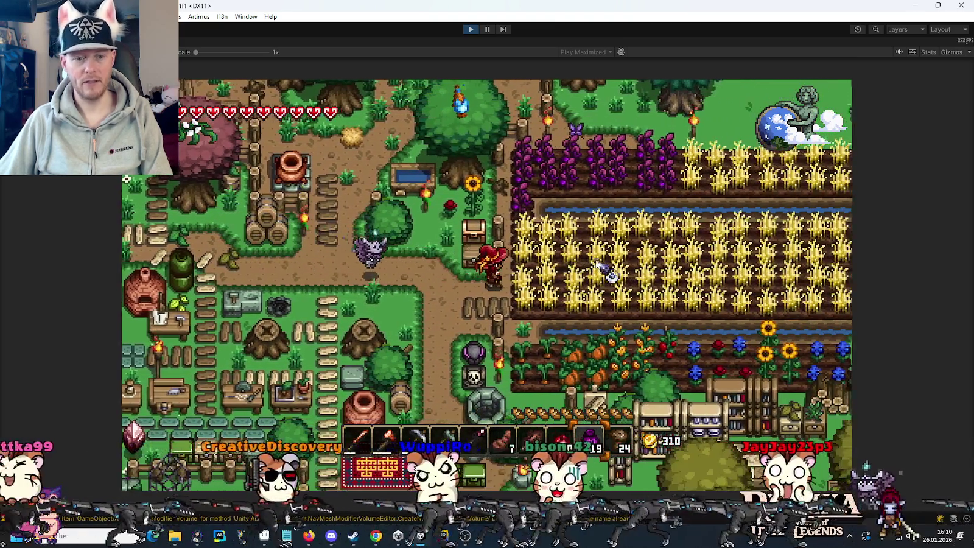
{"action": "key", "text": "d"}
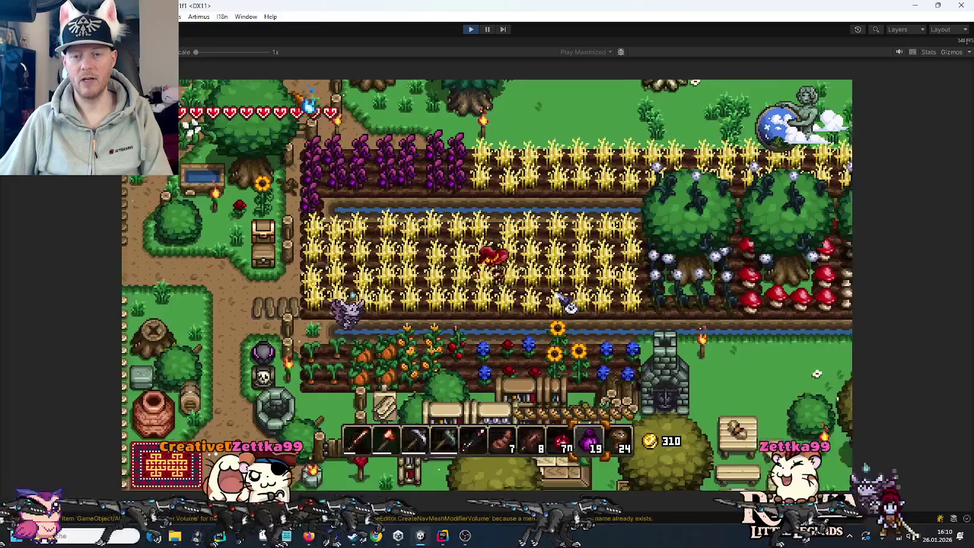
{"action": "key", "text": "d"}
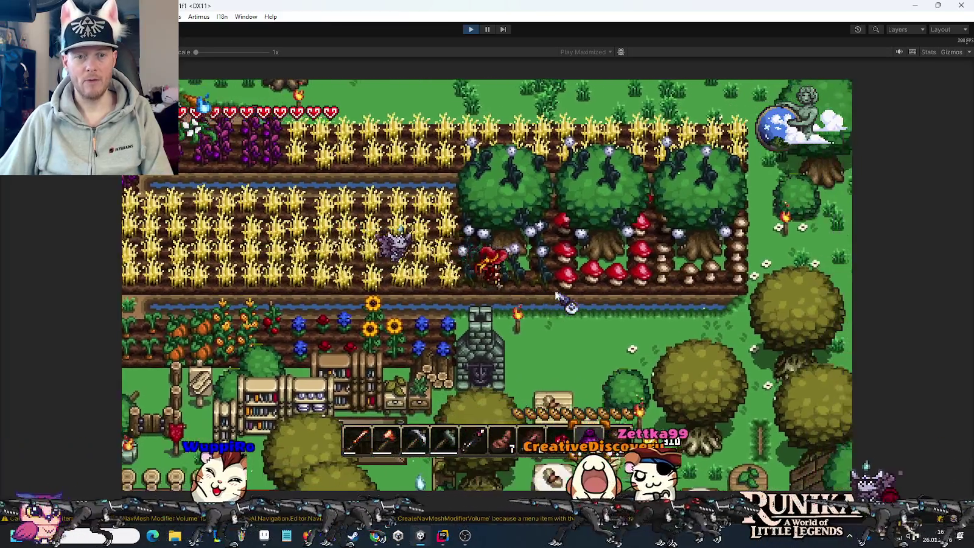
{"action": "key", "text": "d"}
{"action": "key", "text": "s"}
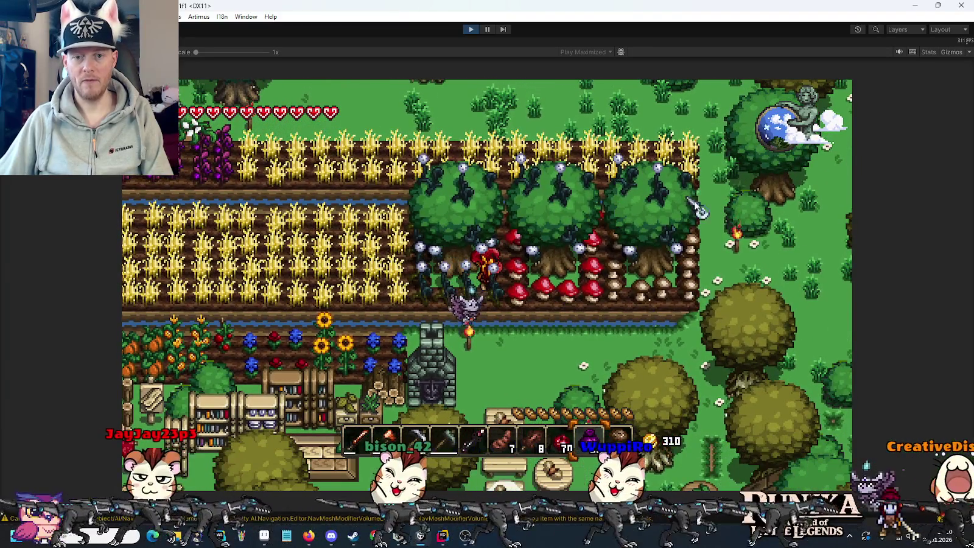
{"action": "key", "text": "a"}
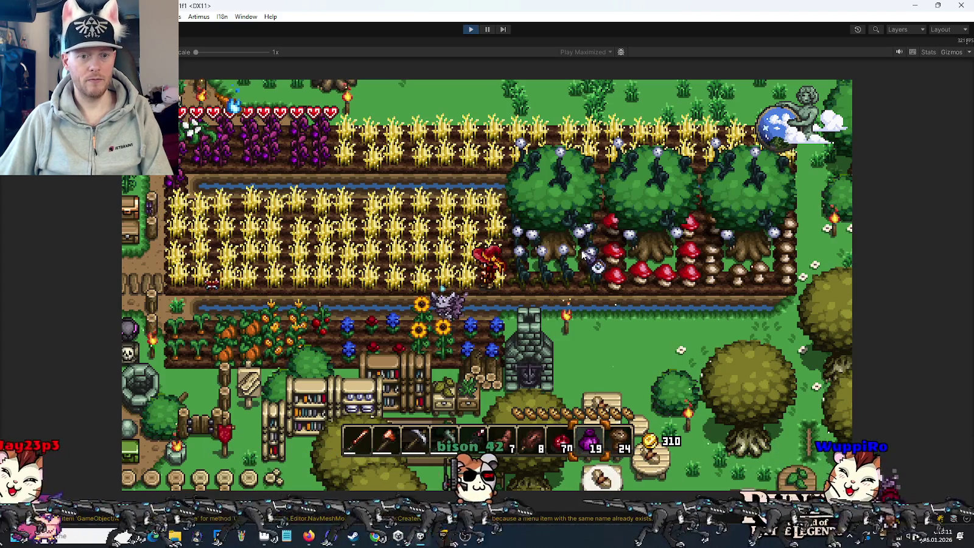
{"action": "key", "text": "w+a"}
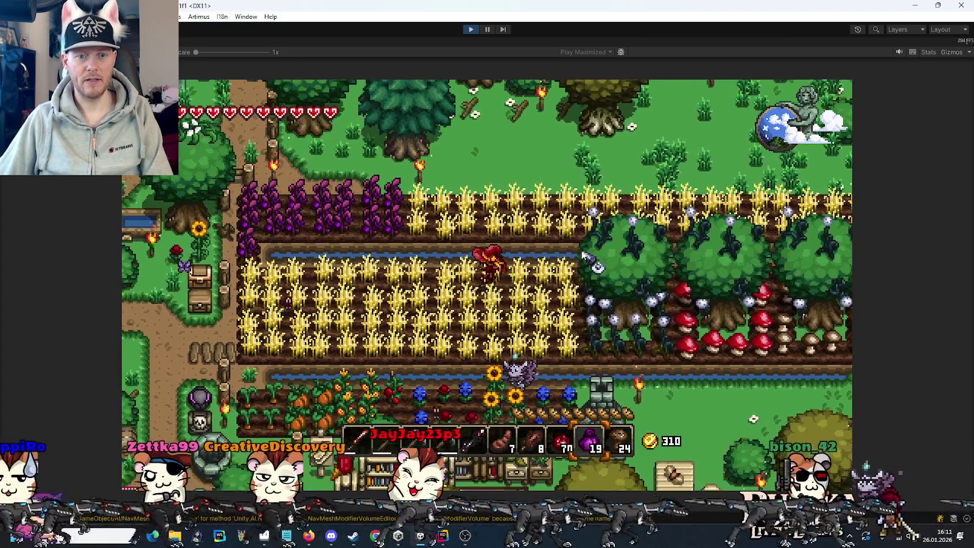
{"action": "key", "text": "s+a"}
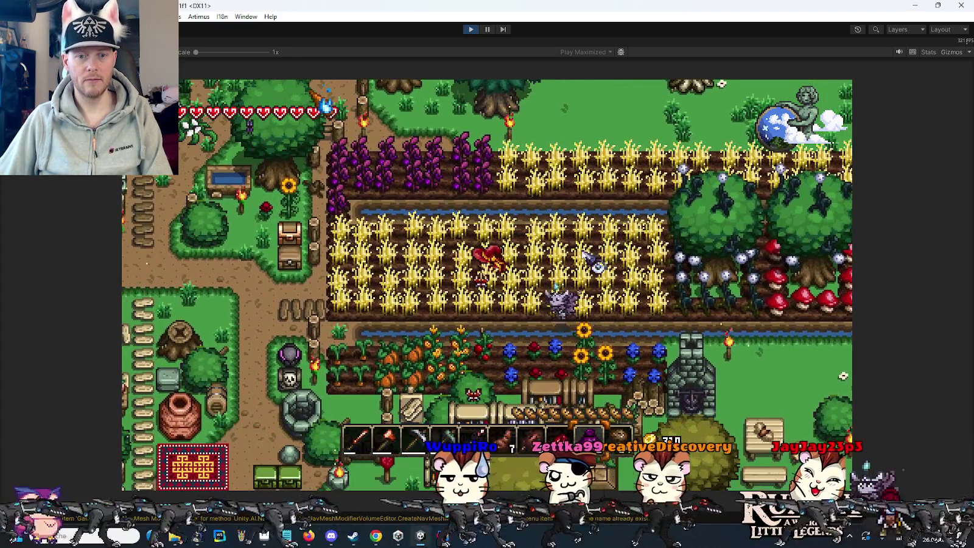
{"action": "key", "text": "a"}
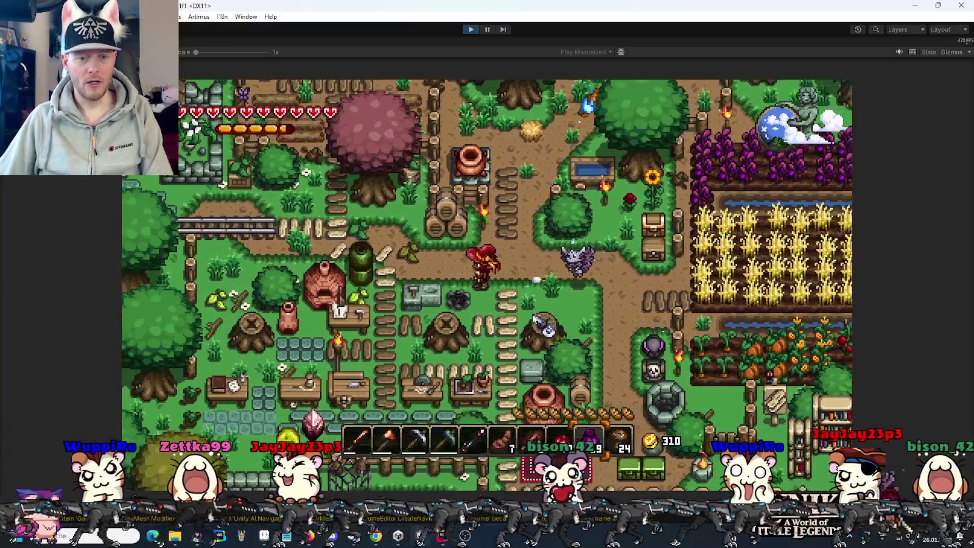
Check the recipe book, then walk along the fence and through the wheat to collect Fasern and 3 Erde
{"action": "key", "text": "e"}
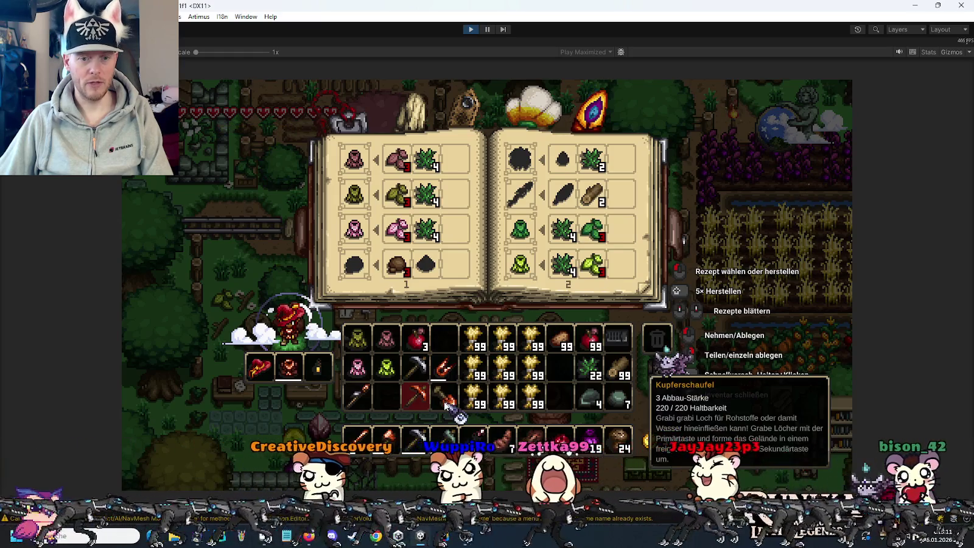
{"action": "key", "text": "e"}
{"action": "key", "text": "d"}
{"action": "key", "text": "d"}
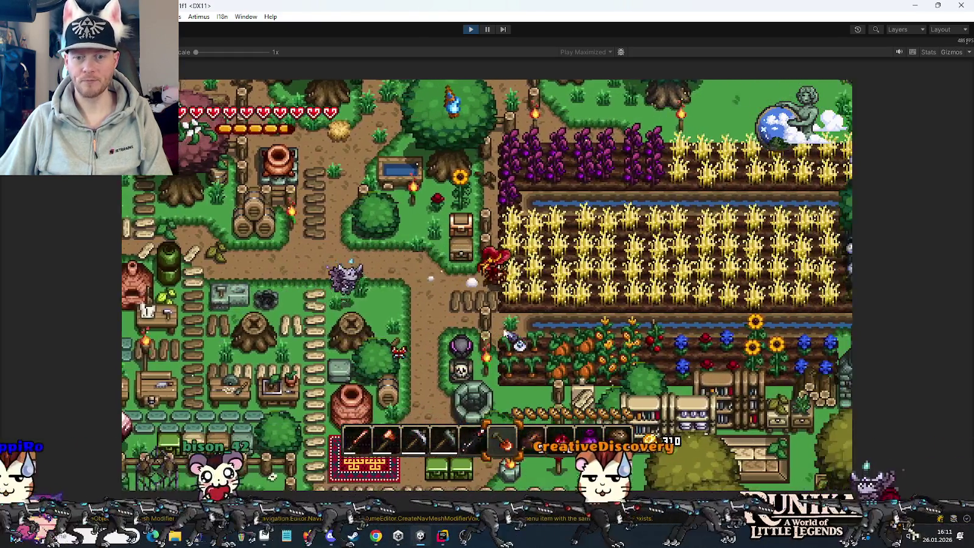
{"action": "key", "text": "s"}
{"action": "key", "text": "w"}
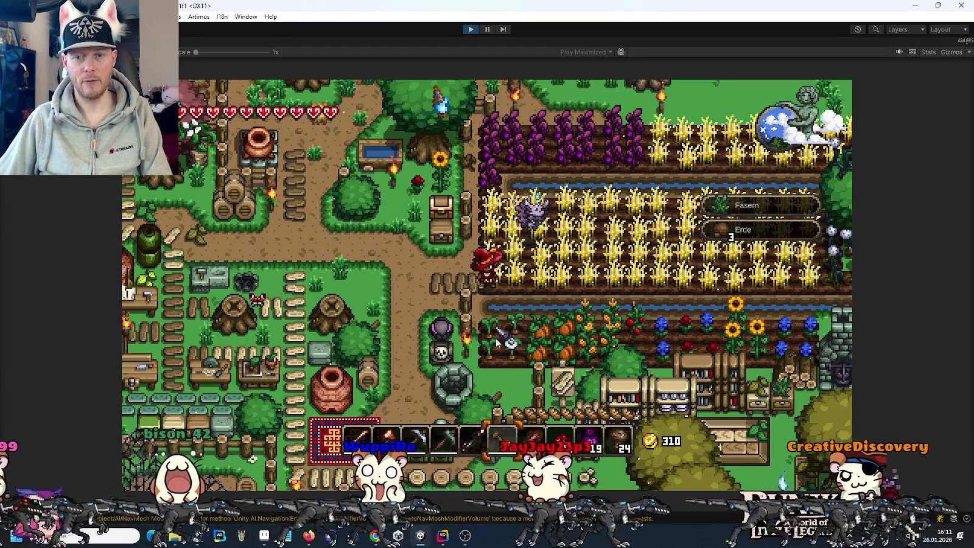
{"action": "key", "text": "e"}
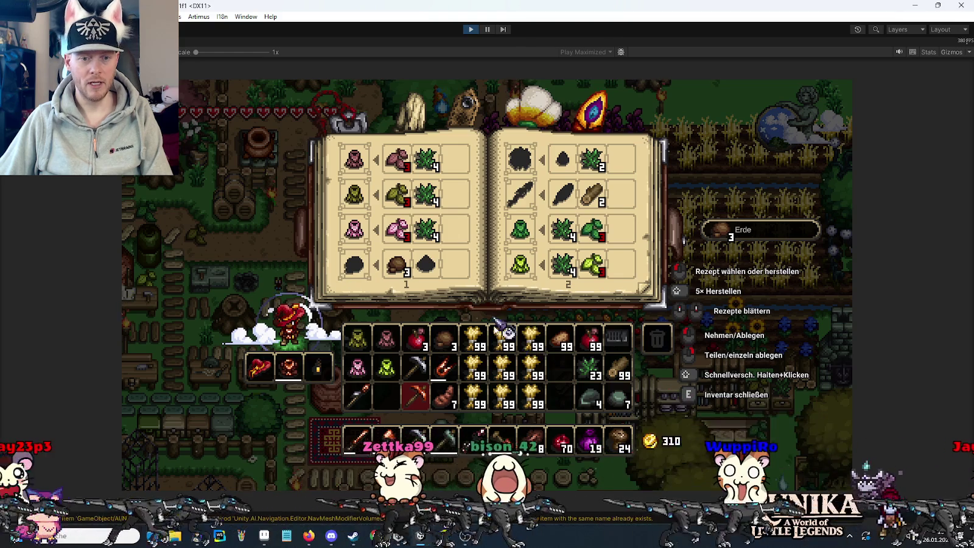
{"action": "key", "text": "e"}
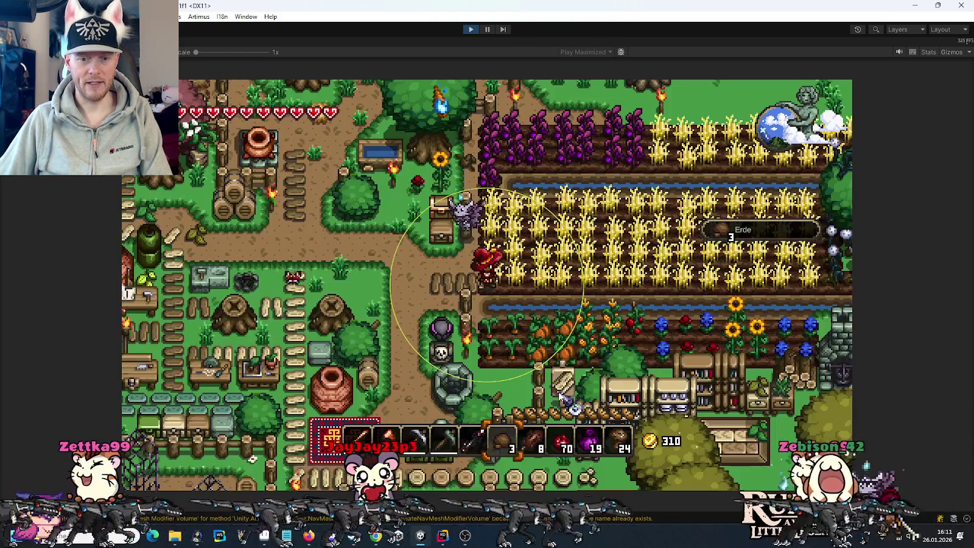
{"action": "key", "text": "d"}
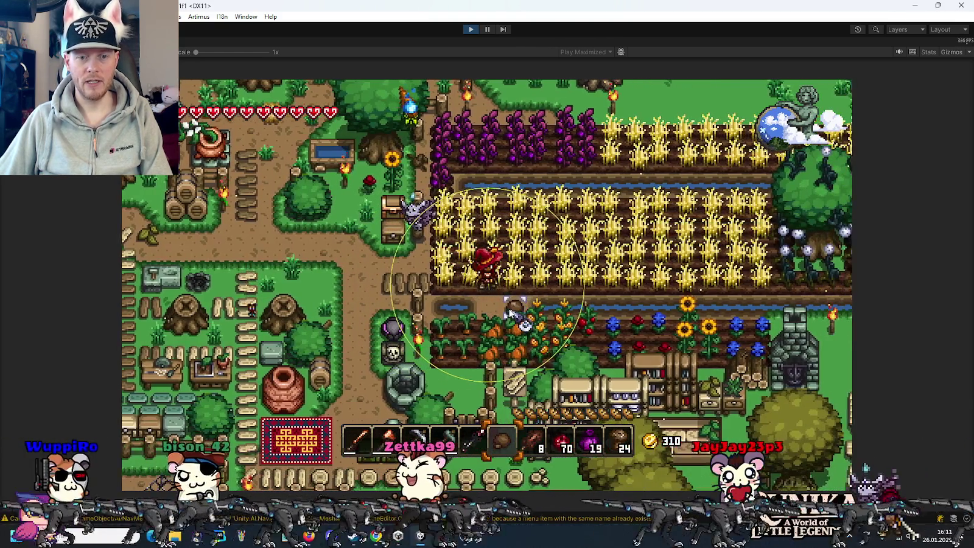
{"action": "key", "text": "d"}
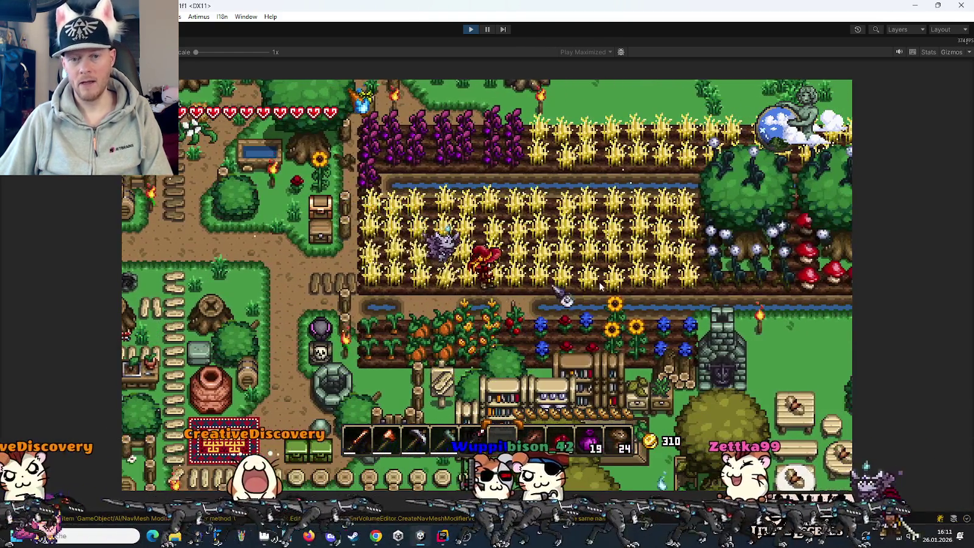
Stop Play mode to return to the IntroHouse bedroom scene with its Bed connection
{"action": "left_click", "coordinate": [470, 29]}
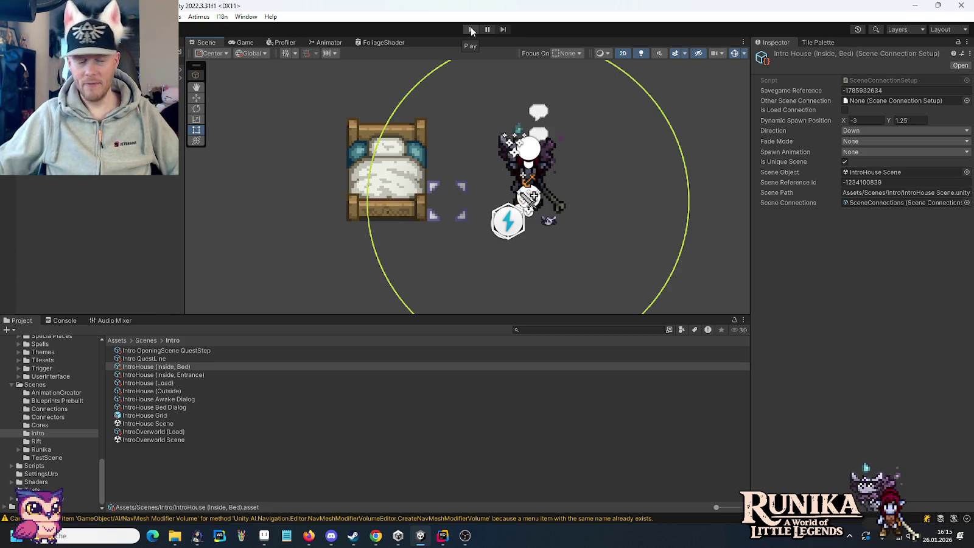
In File Explorer, browse from cutscenes up into the artwork mobs folder shown as a detailed list
{"action": "left_click", "coordinate": [175, 536]}
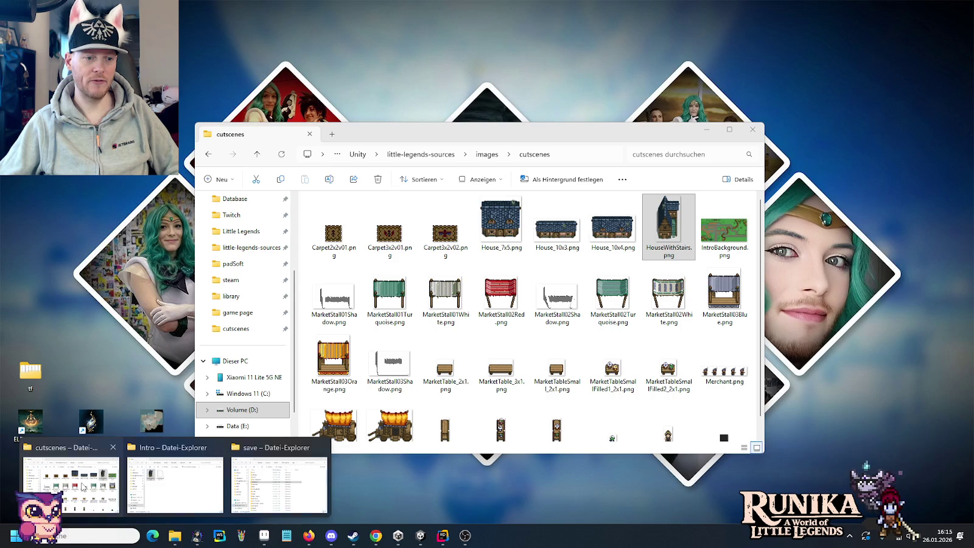
{"action": "left_click", "coordinate": [105, 492]}
{"action": "left_click", "coordinate": [433, 154]}
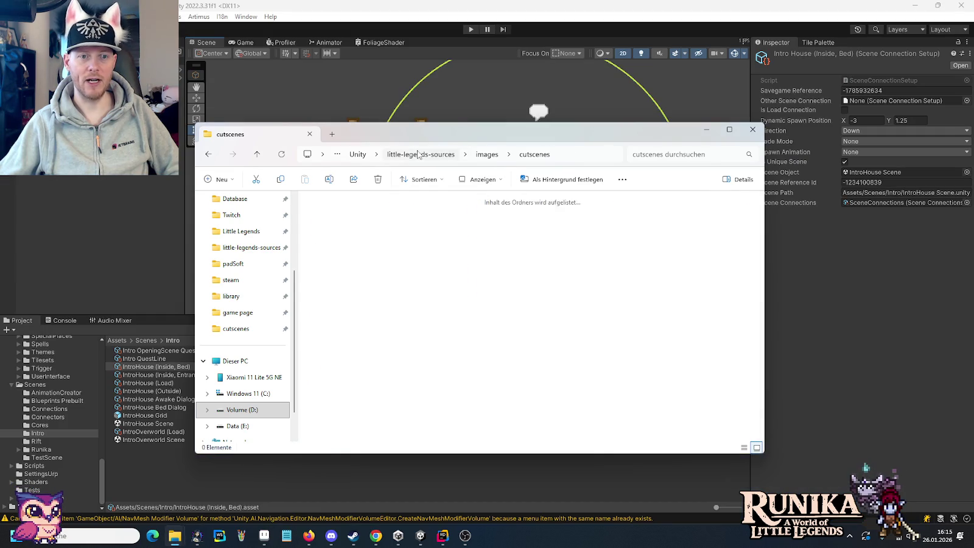
{"action": "double_click", "coordinate": [451, 222]}
{"action": "scroll", "coordinate": [450, 256], "scroll_direction": "down", "scroll_amount": 1}
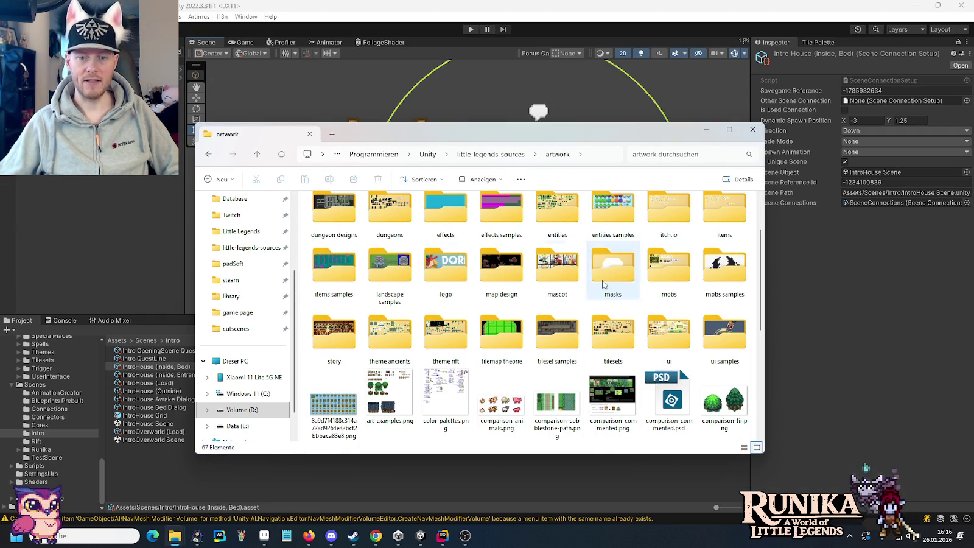
{"action": "key", "text": "ctrl+shift+6"}
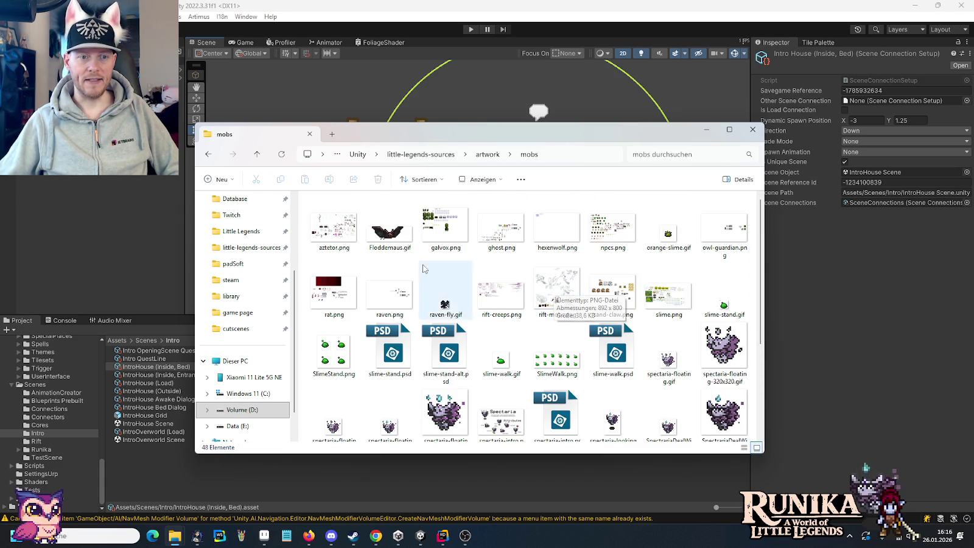
{"action": "scroll", "coordinate": [592, 229], "scroll_direction": "down", "scroll_amount": 3}
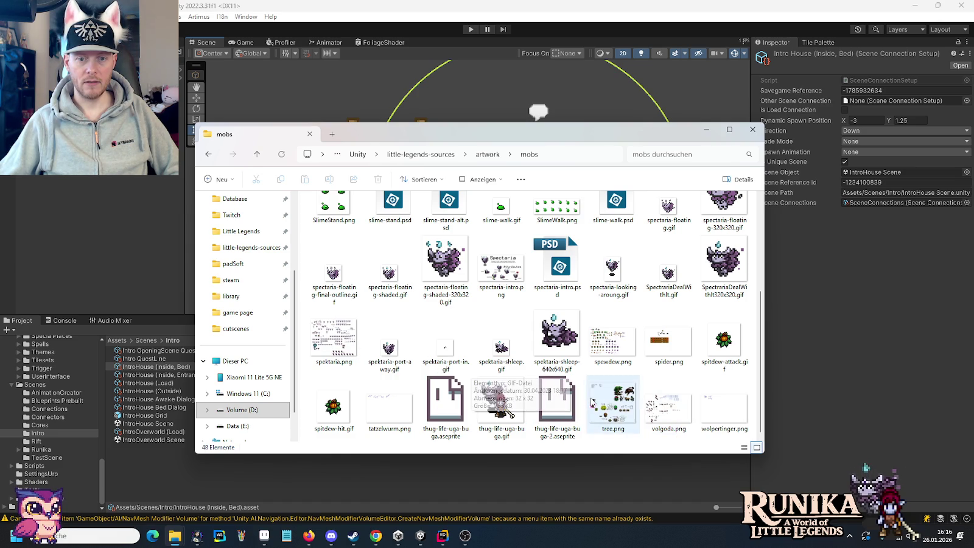
Open volgoda.png in the pixel-art editor, look it over, and close it
{"action": "left_click", "coordinate": [665, 404]}
{"action": "right_click", "coordinate": [663, 404]}
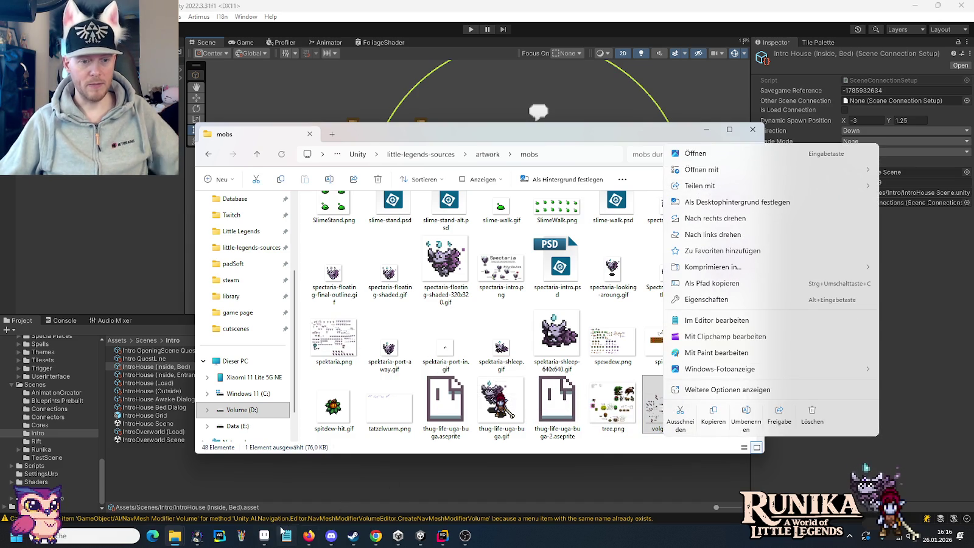
{"action": "left_click", "coordinate": [272, 535]}
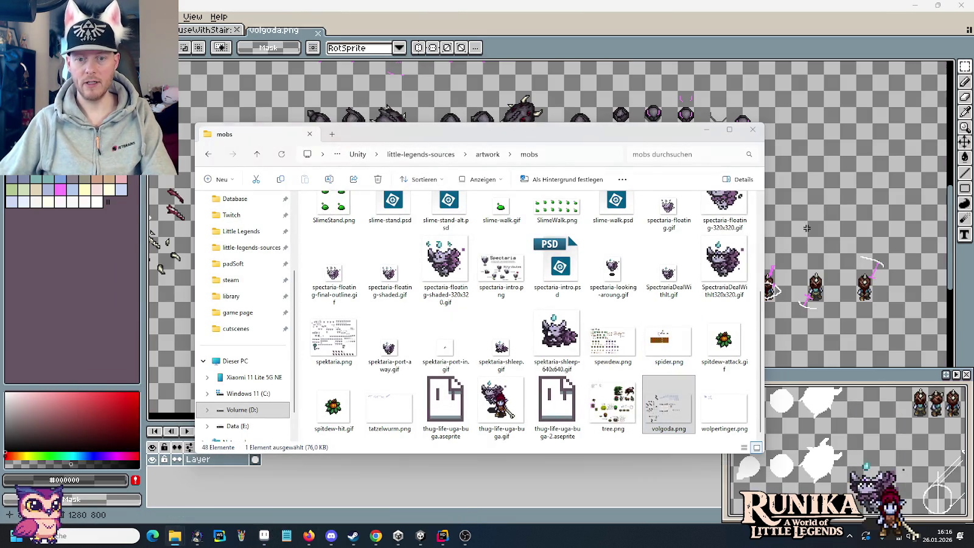
{"action": "left_click", "coordinate": [654, 61]}
{"action": "scroll", "coordinate": [494, 169], "scroll_direction": "up", "scroll_amount": 2}
{"action": "scroll", "coordinate": [494, 169], "scroll_direction": "down", "scroll_amount": 2}
{"action": "scroll", "coordinate": [468, 177], "scroll_direction": "up", "scroll_amount": 2}
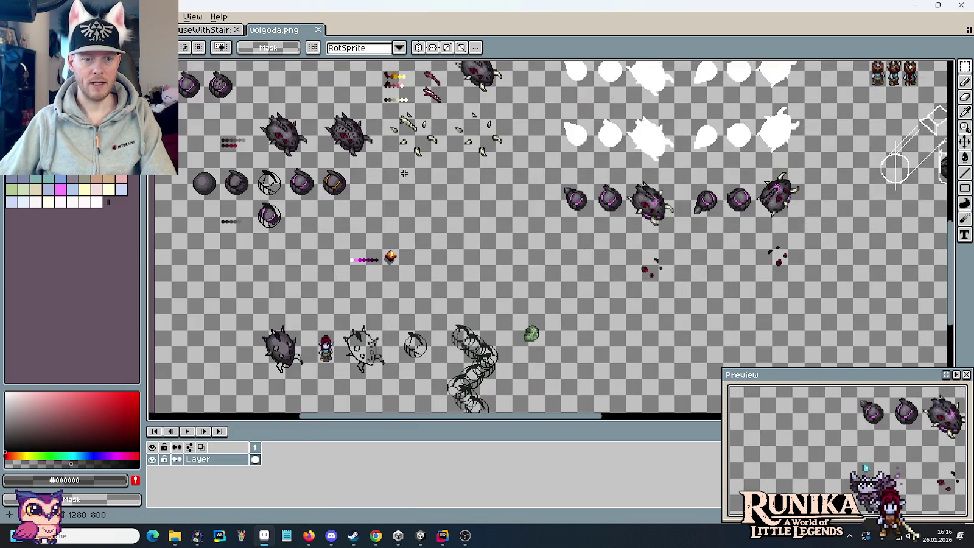
{"action": "scroll", "coordinate": [468, 177], "scroll_direction": "down", "scroll_amount": 4}
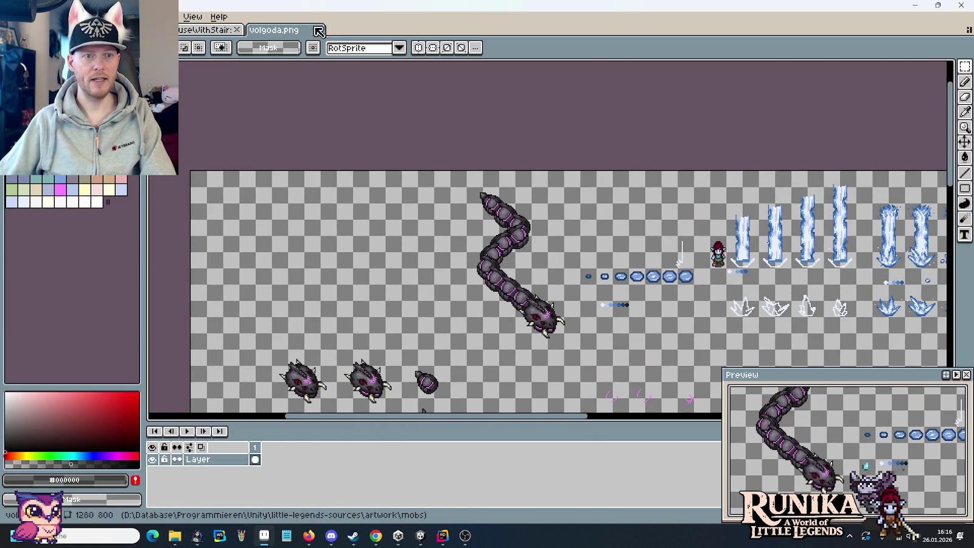
{"action": "left_click", "coordinate": [317, 30]}
Drag aztetor.png from the mobs folder onto Pro Motion and pan to the bat sprites
{"action": "key", "text": "alt+Tab"}
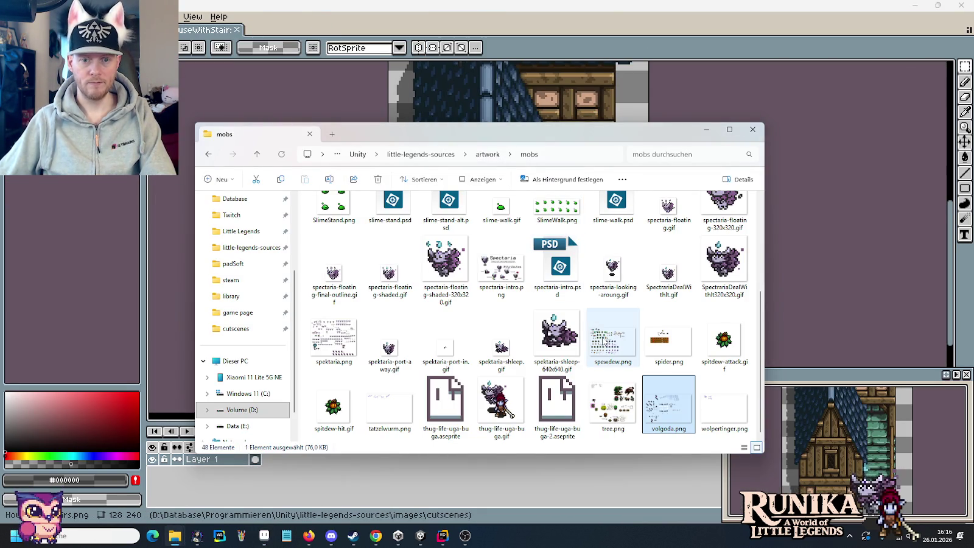
{"action": "scroll", "coordinate": [559, 288], "scroll_direction": "up", "scroll_amount": 5}
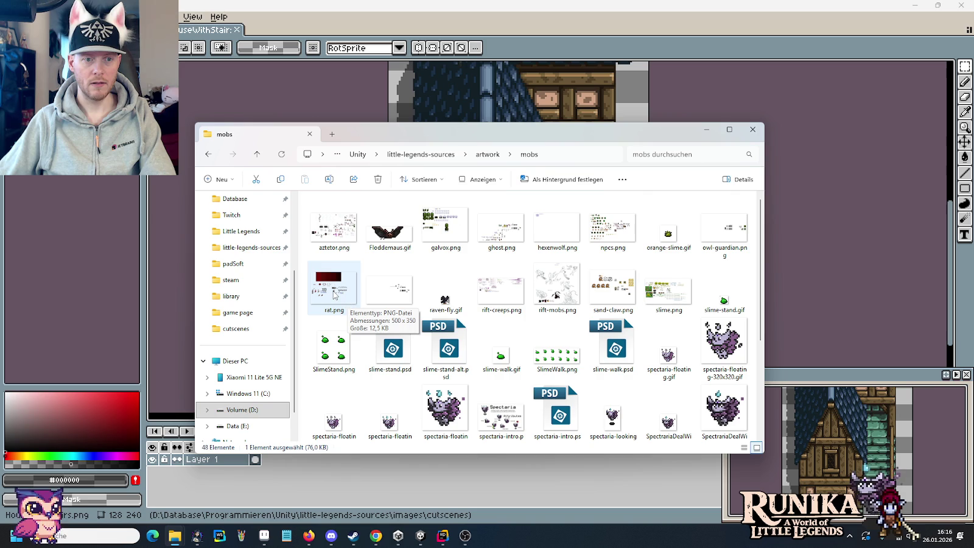
{"action": "left_click_drag", "start_coordinate": [339, 236], "coordinate": [920, 236]}
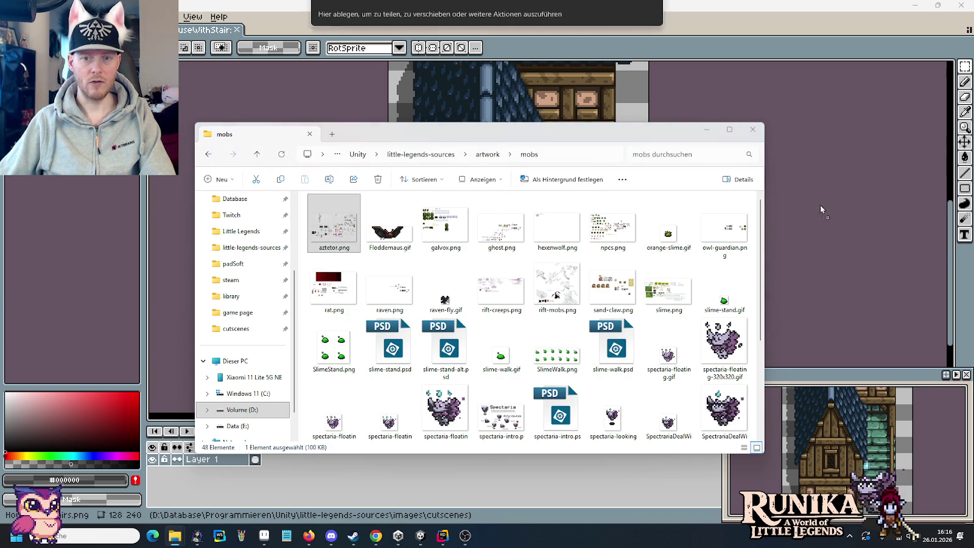
{"action": "left_click", "coordinate": [705, 58]}
{"action": "mouse_move", "coordinate": [238, 272]}
{"action": "left_mouse_down"}
{"action": "mouse_move", "coordinate": [411, 154]}
{"action": "mouse_move", "coordinate": [434, 242]}
{"action": "left_mouse_up"}
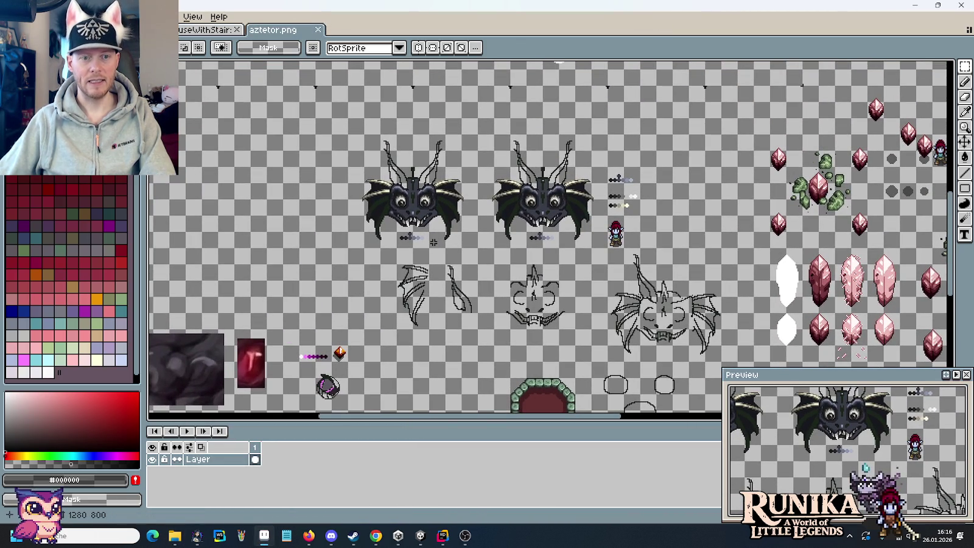
Pan aztetor.png to view the wing sketches, then minimize Pro Motion and bring Unity forward
{"action": "left_click_drag", "start_coordinate": [417, 286], "coordinate": [494, 240]}
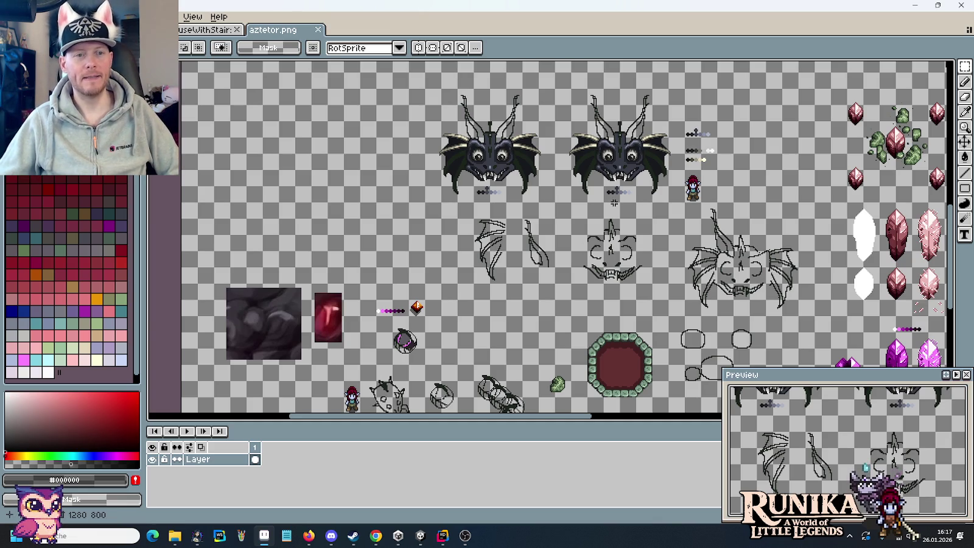
{"action": "left_click", "coordinate": [914, 5]}
{"action": "left_click", "coordinate": [562, 16]}
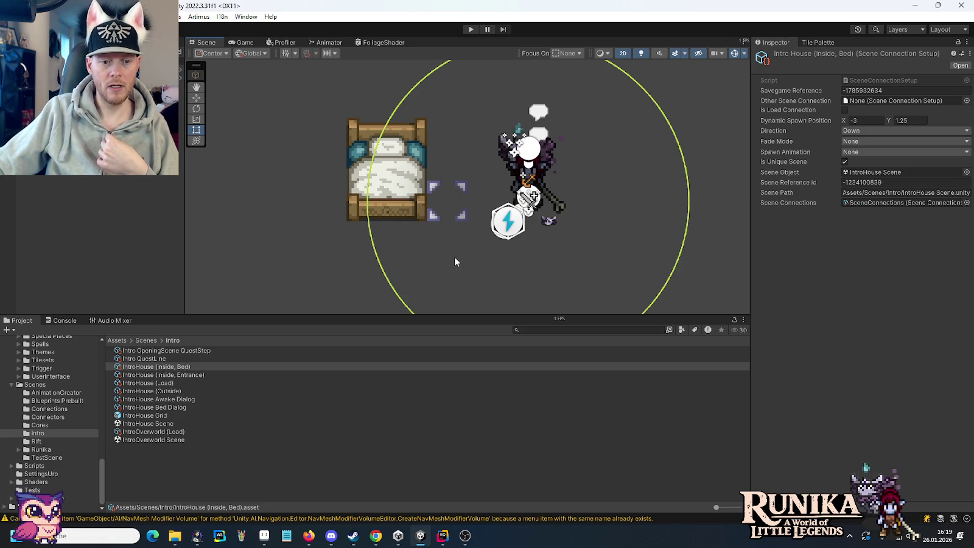
Restore the aztetor.png sprite sheet in Pro Motion from the taskbar
{"action": "left_click", "coordinate": [265, 535]}
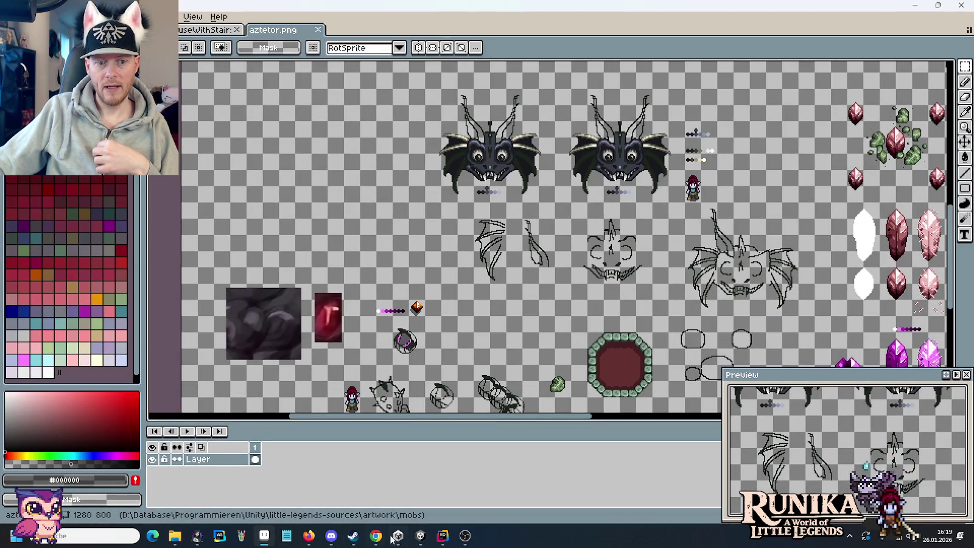
In Rider, collapse Cutscene and run Git > Commit Directory on the project folder
{"action": "left_click", "coordinate": [438, 536]}
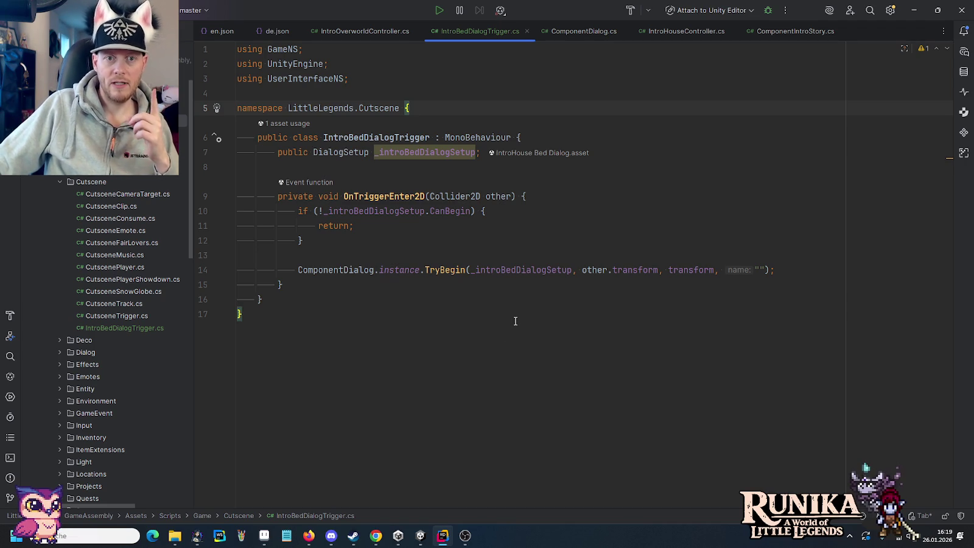
{"action": "left_click", "coordinate": [59, 182]}
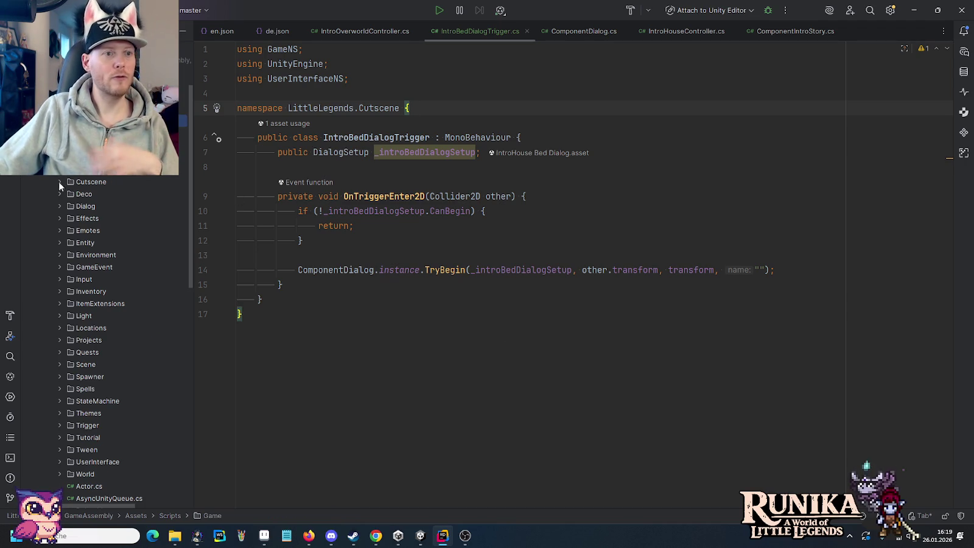
{"action": "key", "text": "Left"}
{"action": "right_click", "coordinate": [73, 47]}
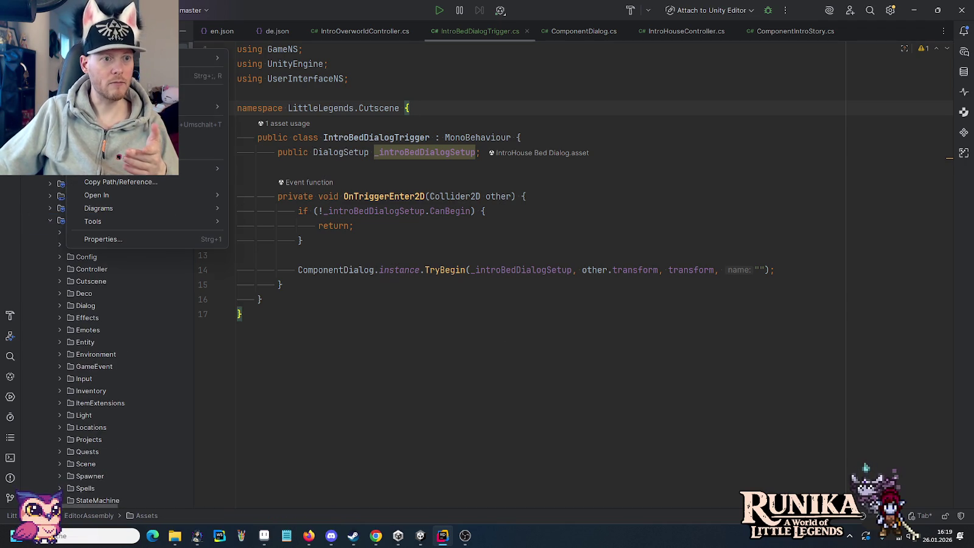
{"action": "mouse_move", "coordinate": [201, 106]}
{"action": "left_click", "coordinate": [260, 108]}
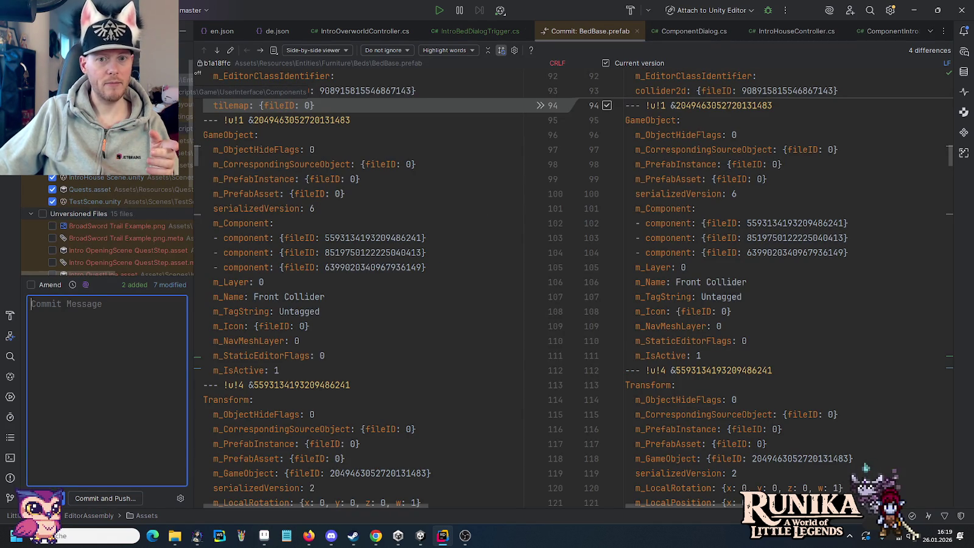
Step through the BedBase.prefab differences, including lines 377 and the m_Layer change at 392
{"action": "left_click", "coordinate": [219, 49]}
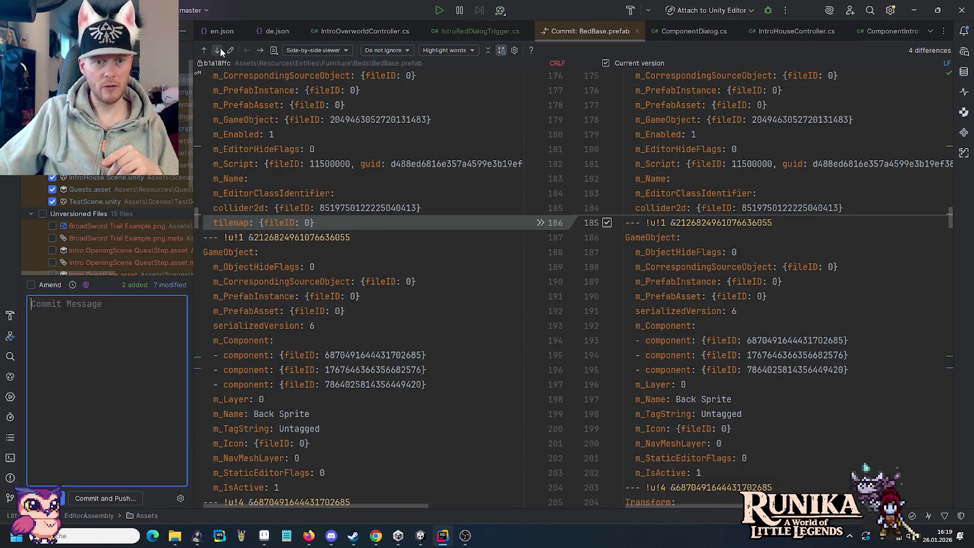
{"action": "left_click", "coordinate": [219, 49]}
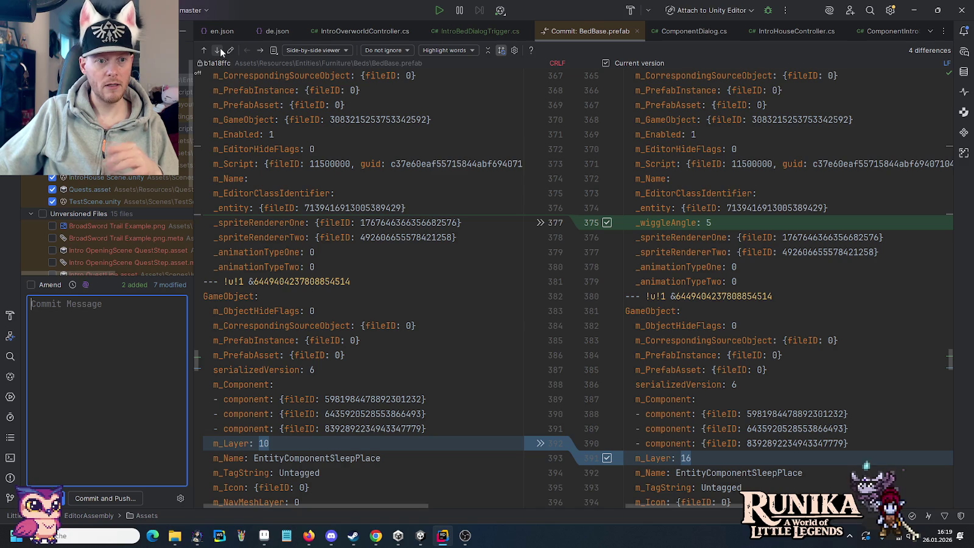
{"action": "left_click", "coordinate": [220, 49]}
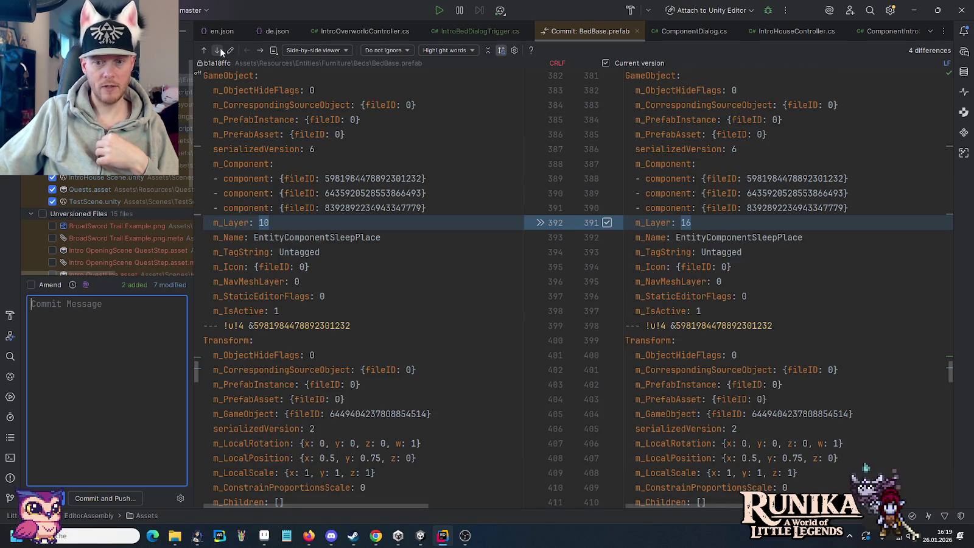
{"action": "left_click", "coordinate": [220, 49]}
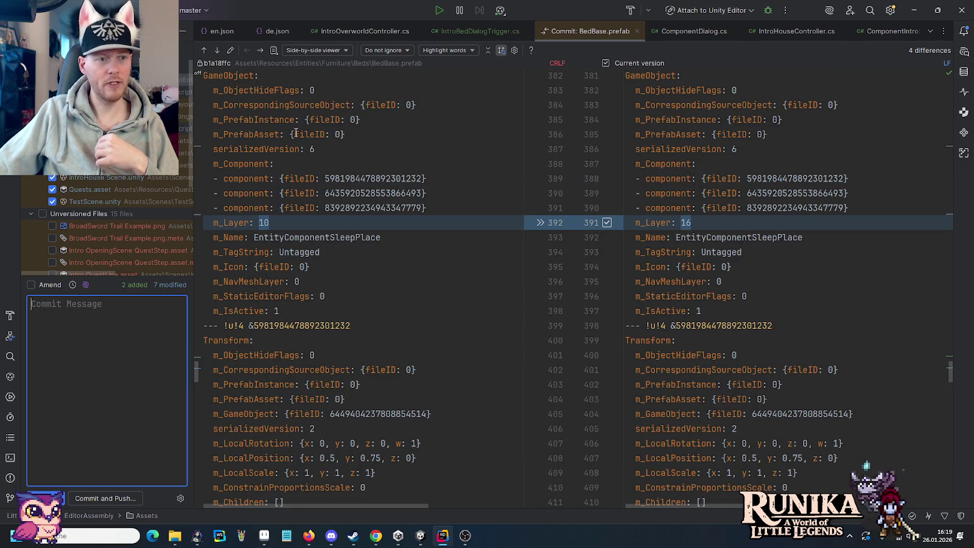
Review ComponentTitleMenu.cs, EditorUserSettings.asset and IntroBedDialogTrigger.cs diffs, then return to Unity
{"action": "left_click", "coordinate": [262, 50]}
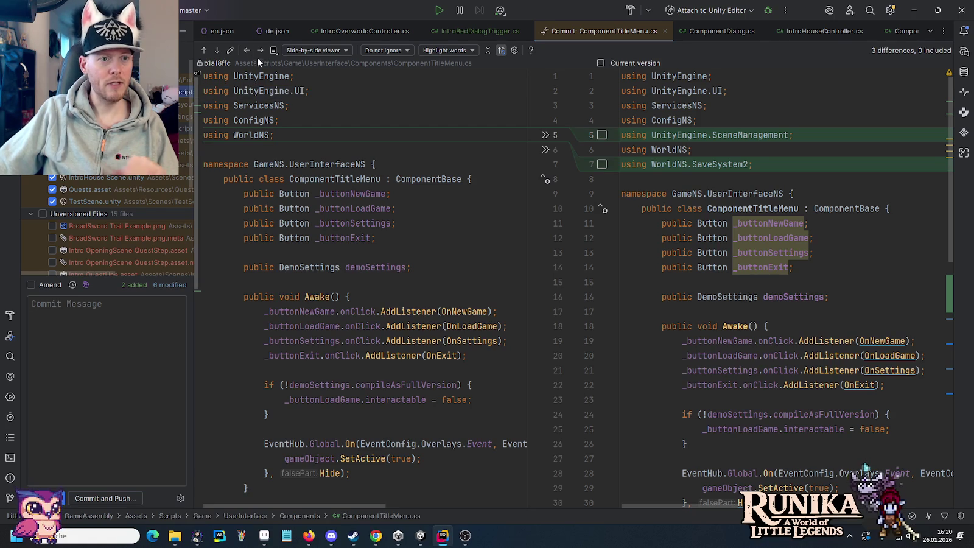
{"action": "left_click", "coordinate": [261, 53]}
{"action": "left_click", "coordinate": [260, 51]}
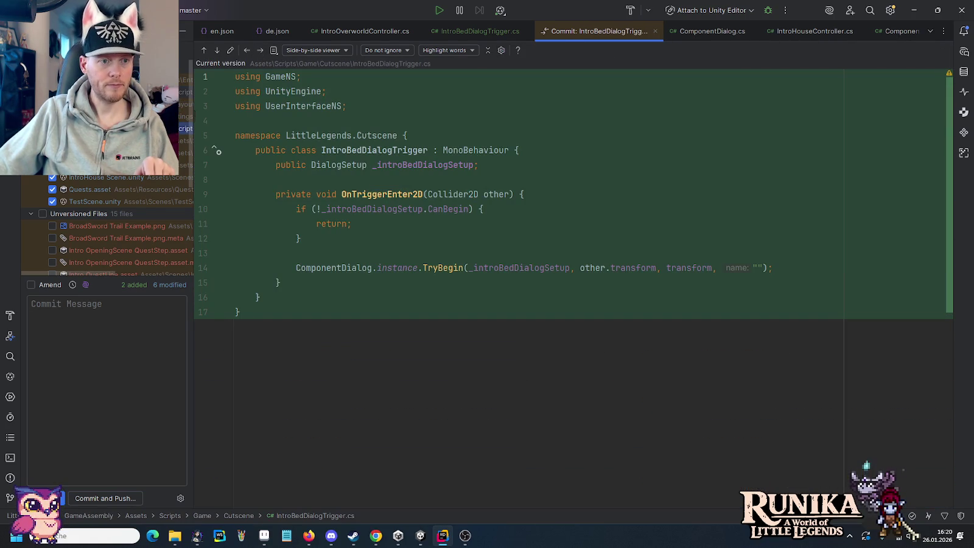
{"action": "left_click", "coordinate": [260, 52]}
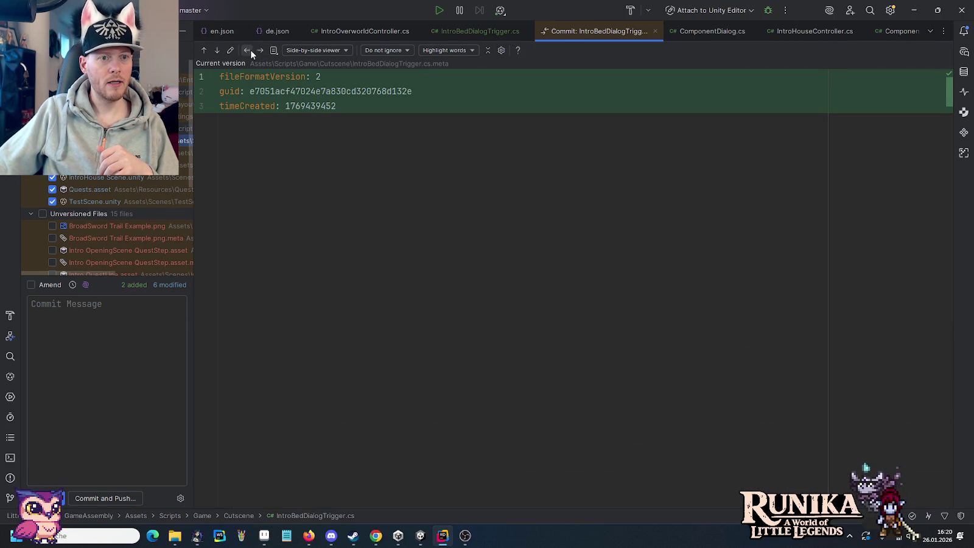
{"action": "left_click", "coordinate": [250, 50]}
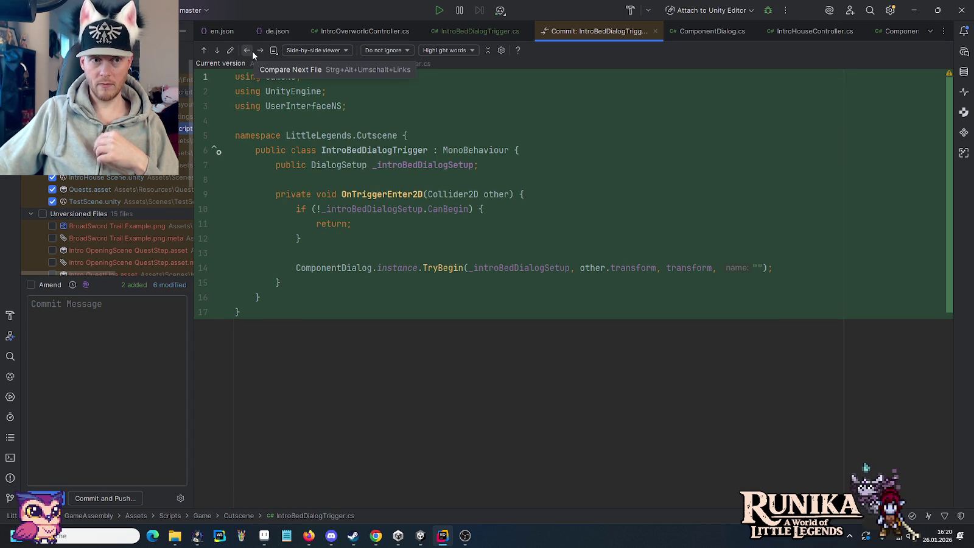
{"action": "left_click", "coordinate": [420, 536]}
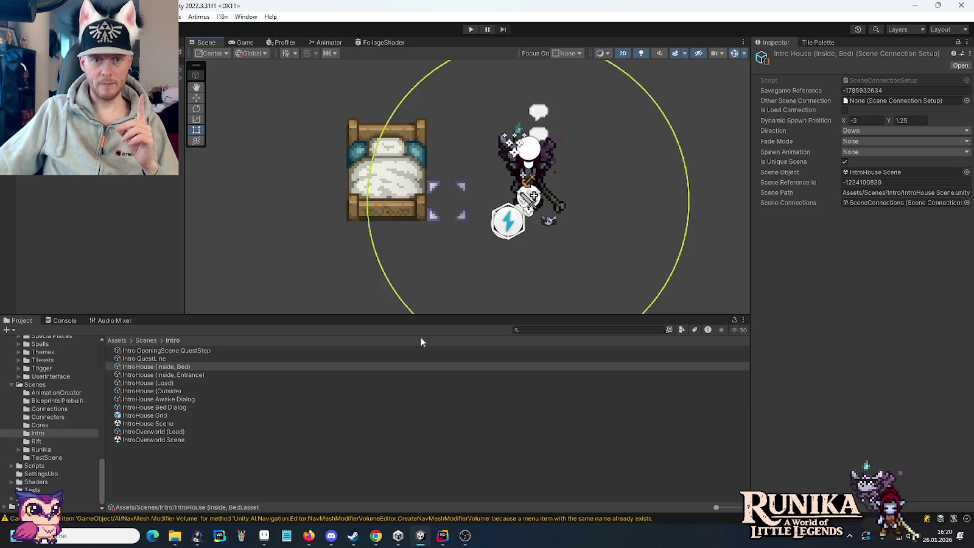
Play a new game through the intro, test the bed's "You are not tired" reply, then stop
{"action": "left_click", "coordinate": [470, 29]}
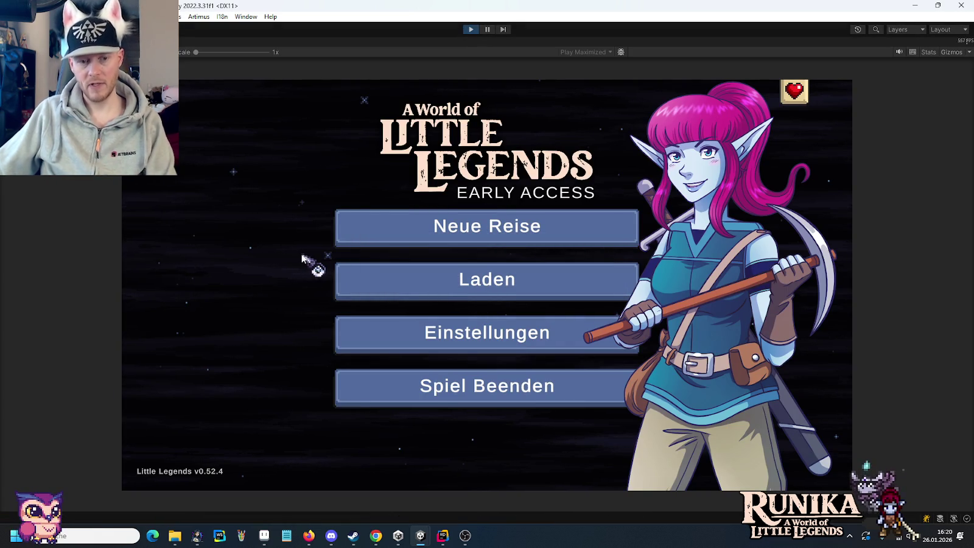
{"action": "key", "text": "Return"}
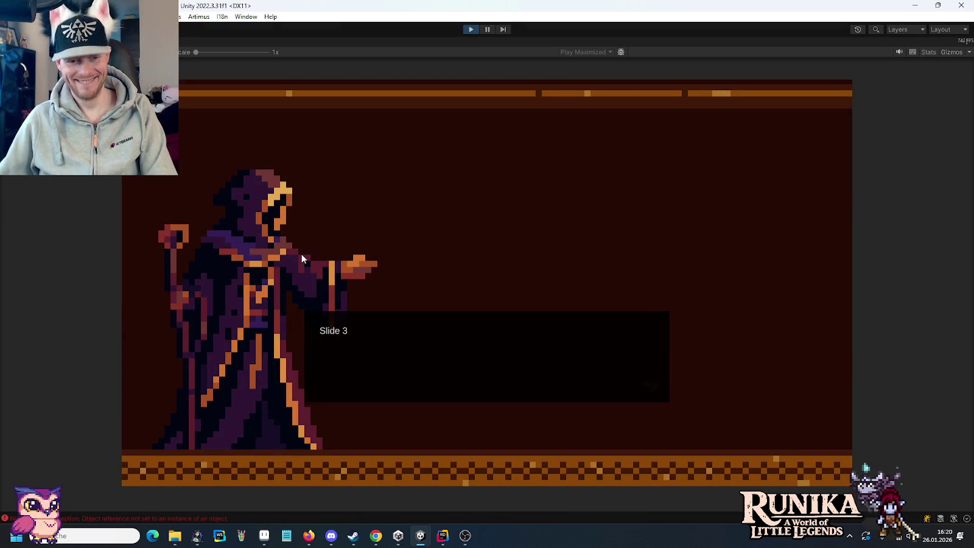
{"action": "key", "text": "Return"}
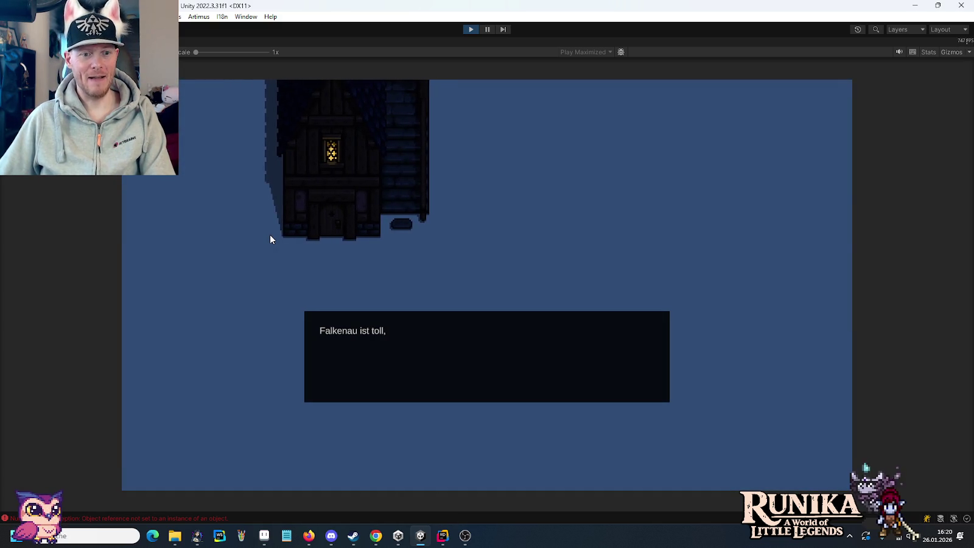
{"action": "key", "text": "Return"}
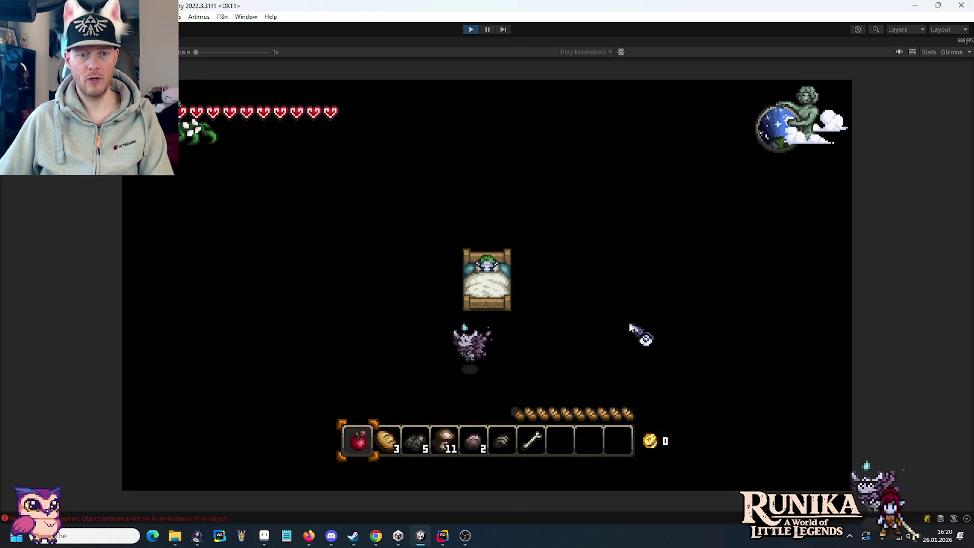
{"action": "left_click", "coordinate": [704, 355]}
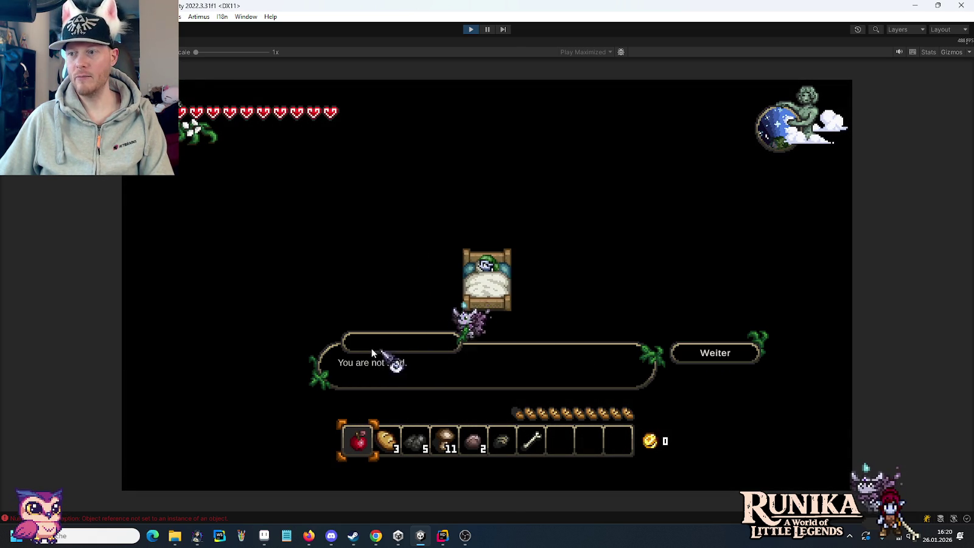
{"action": "left_click", "coordinate": [471, 29]}
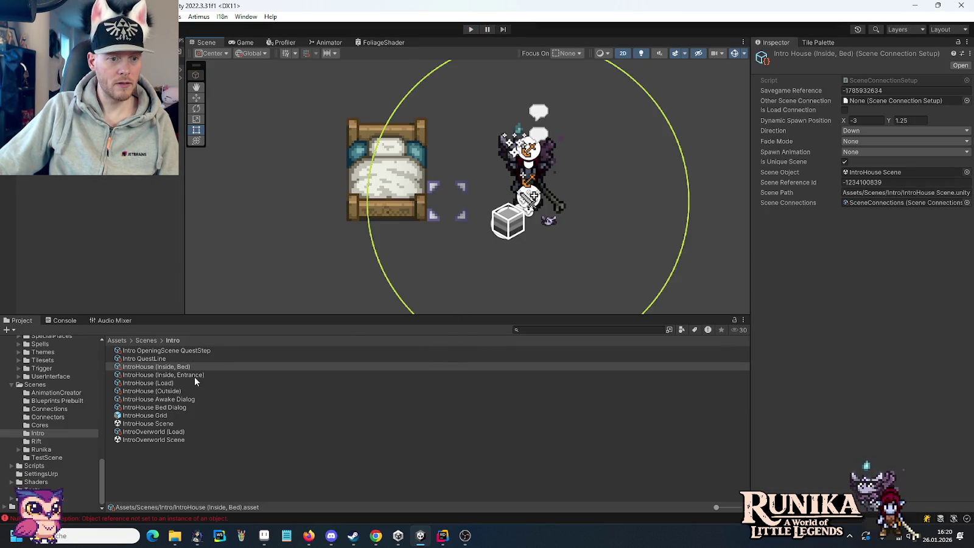
Open the IntroHouse Bed Dialog and start a new translation with English text 'Cozy Bed'
{"action": "left_click", "coordinate": [184, 407]}
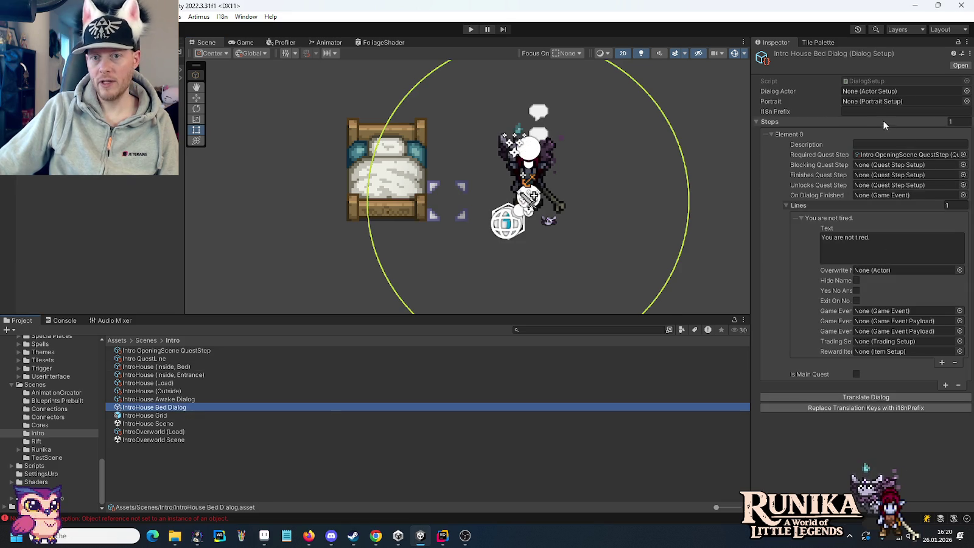
{"action": "left_click", "coordinate": [873, 111]}
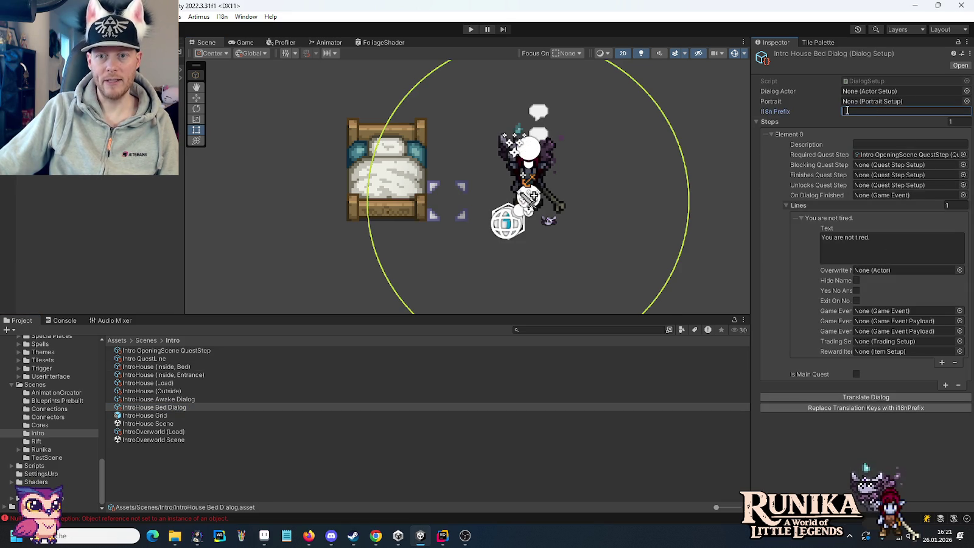
{"action": "left_click", "coordinate": [221, 17]}
{"action": "left_click", "coordinate": [225, 27]}
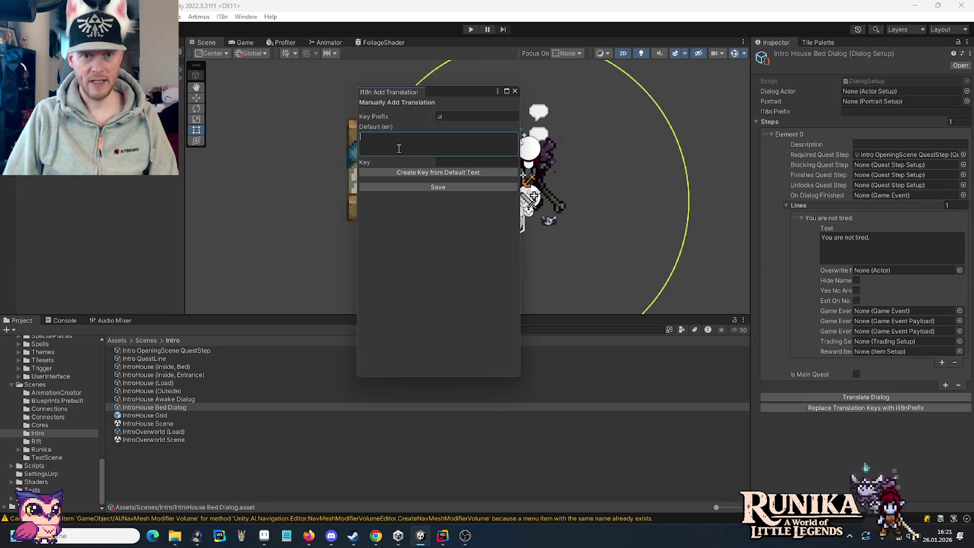
{"action": "type", "text": "Cozy Bed"}
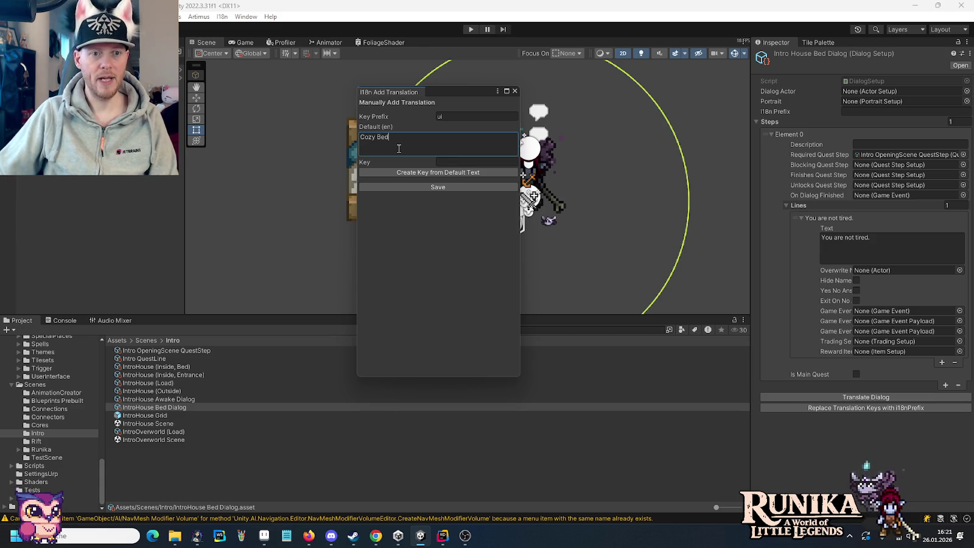
Set the translation's key prefix to 'name' and generate the key name.cozy_bed
{"action": "key", "text": "ctrl+a"}
{"action": "left_click", "coordinate": [464, 119]}
{"action": "type", "text": "name"}
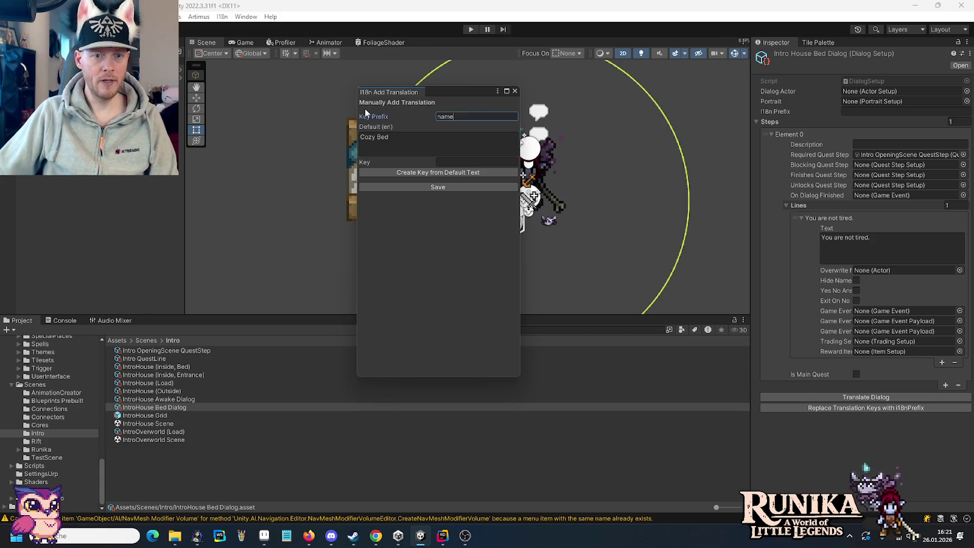
{"action": "left_click", "coordinate": [448, 174]}
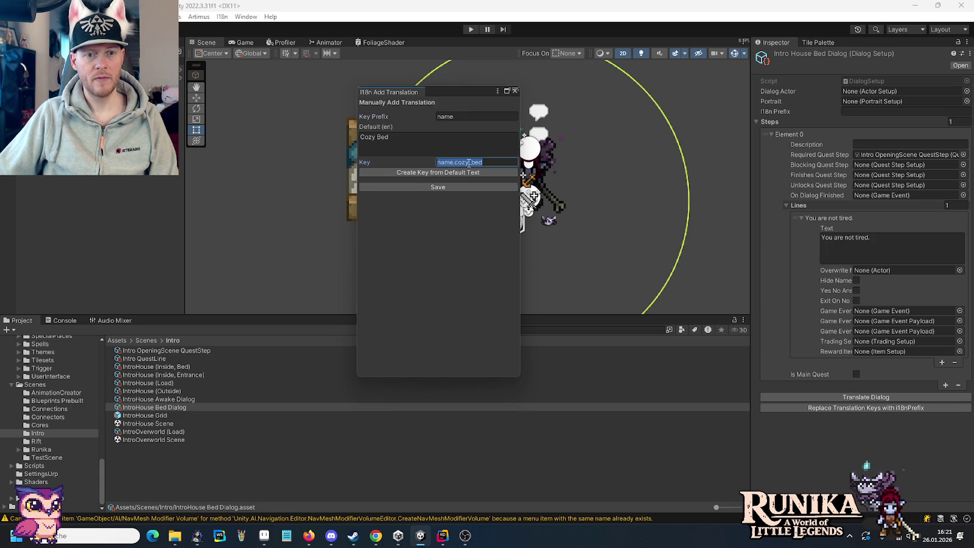
Put name.cozy_bed into the bed dialog's I18n Prefix and save the translation
{"action": "left_click", "coordinate": [851, 112]}
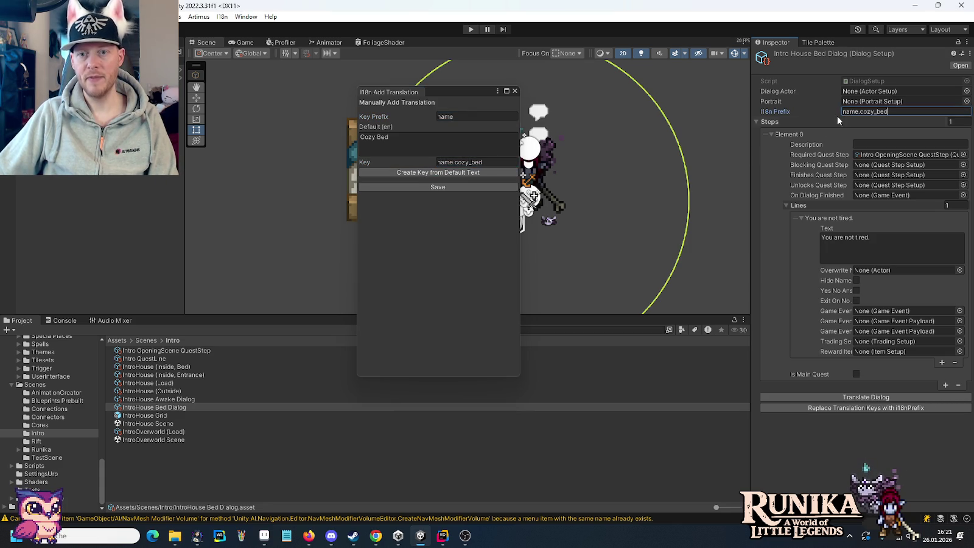
{"action": "left_click", "coordinate": [477, 163]}
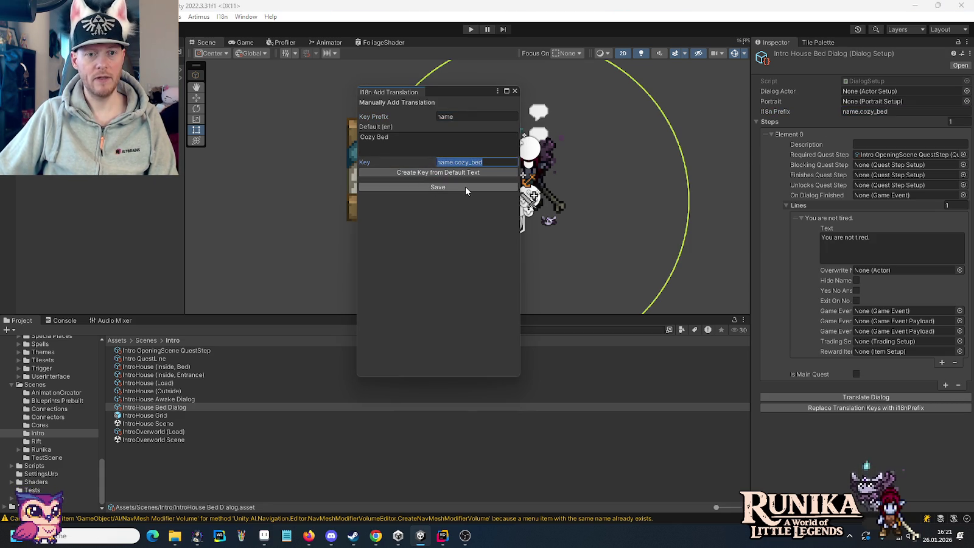
{"action": "left_click", "coordinate": [514, 91]}
{"action": "left_click", "coordinate": [222, 16]}
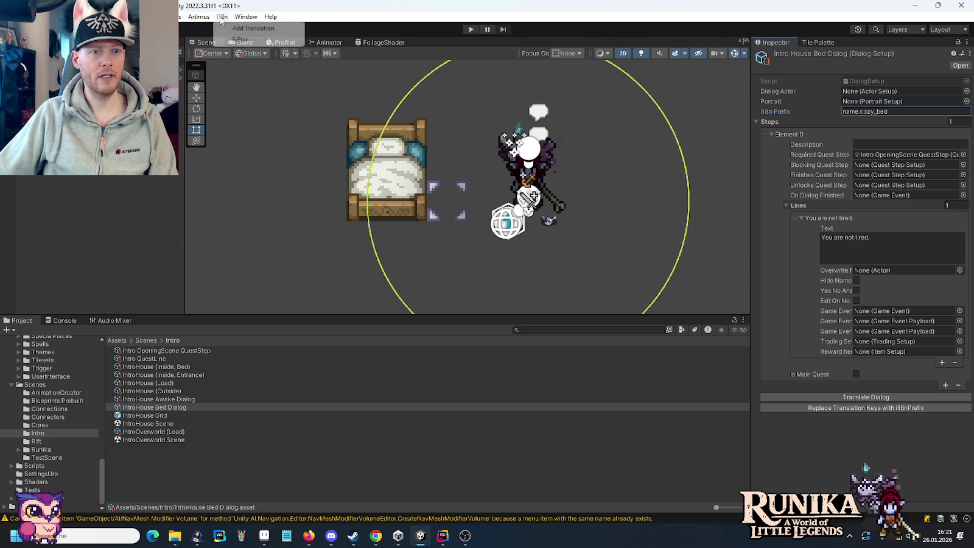
In the translation editor, enter German text 'Gemütliches Bettchen' for name.cozy_bed in the Name category
{"action": "left_click", "coordinate": [250, 27]}
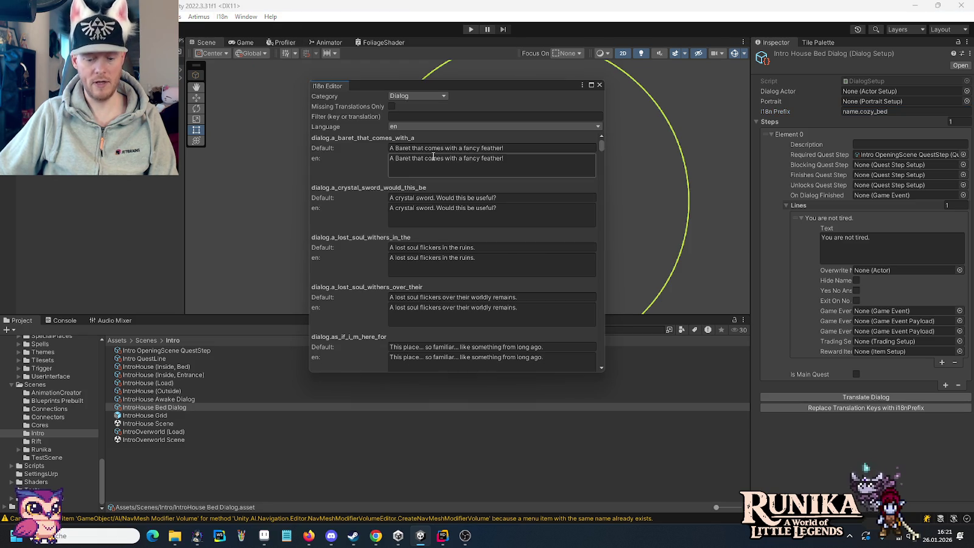
{"action": "left_click", "coordinate": [424, 116]}
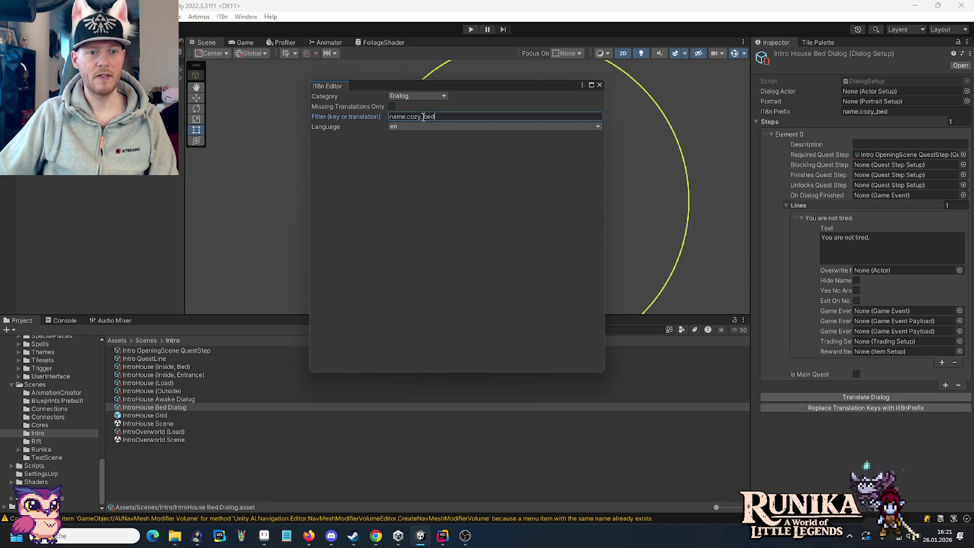
{"action": "left_click", "coordinate": [409, 97]}
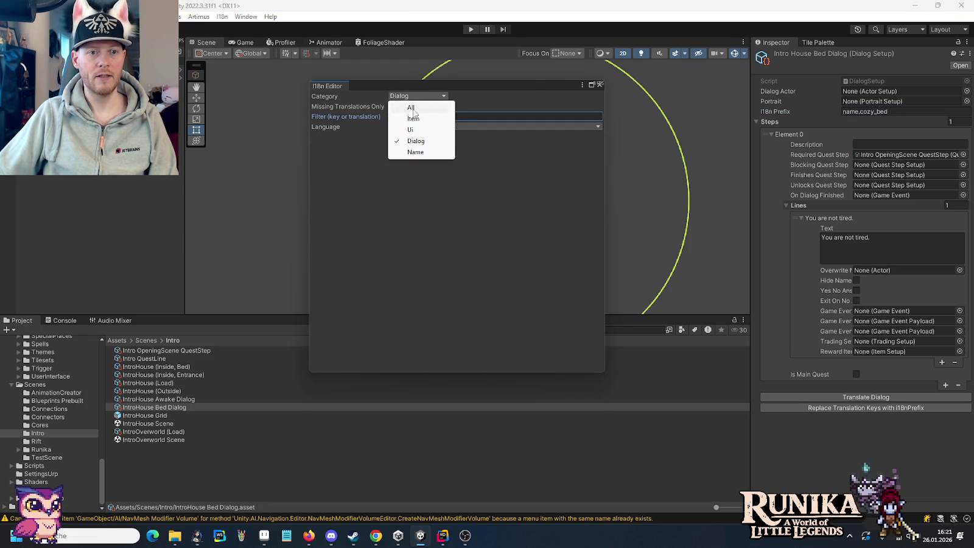
{"action": "left_click", "coordinate": [415, 152]}
{"action": "left_click", "coordinate": [411, 148]}
{"action": "left_click", "coordinate": [416, 163]}
{"action": "type", "text": "Gemütliches Bett"}
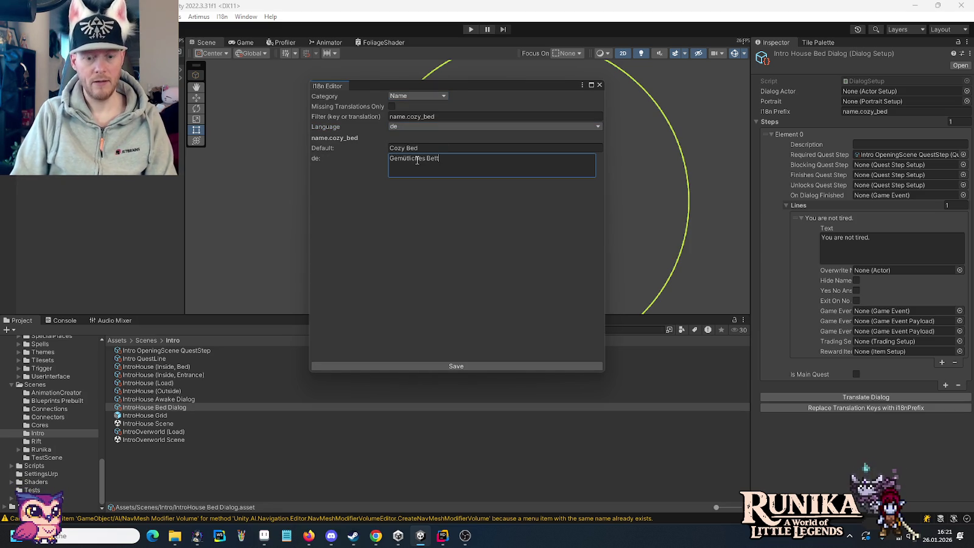
Save the German translation, close the editor, and start Play mode
{"action": "left_click", "coordinate": [458, 366]}
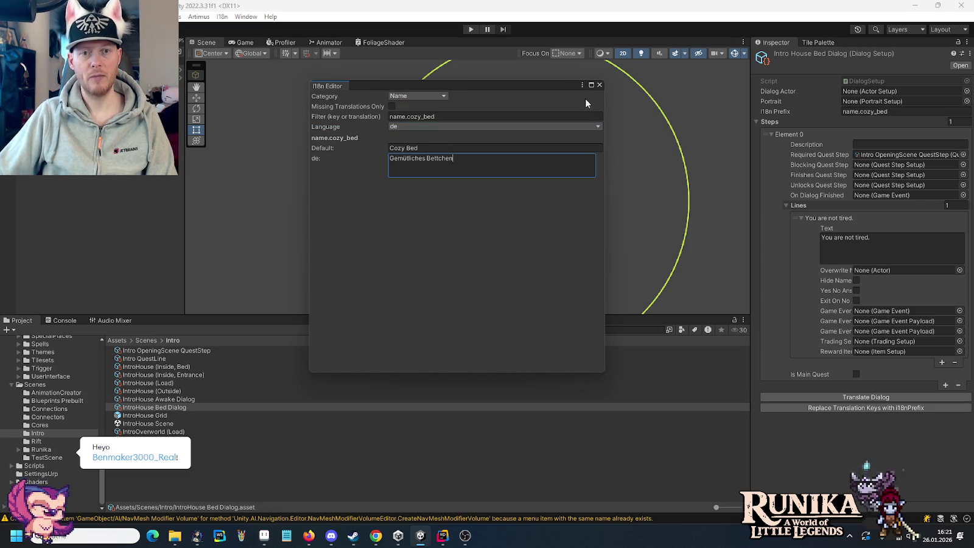
{"action": "left_click", "coordinate": [599, 85]}
{"action": "left_click", "coordinate": [471, 29]}
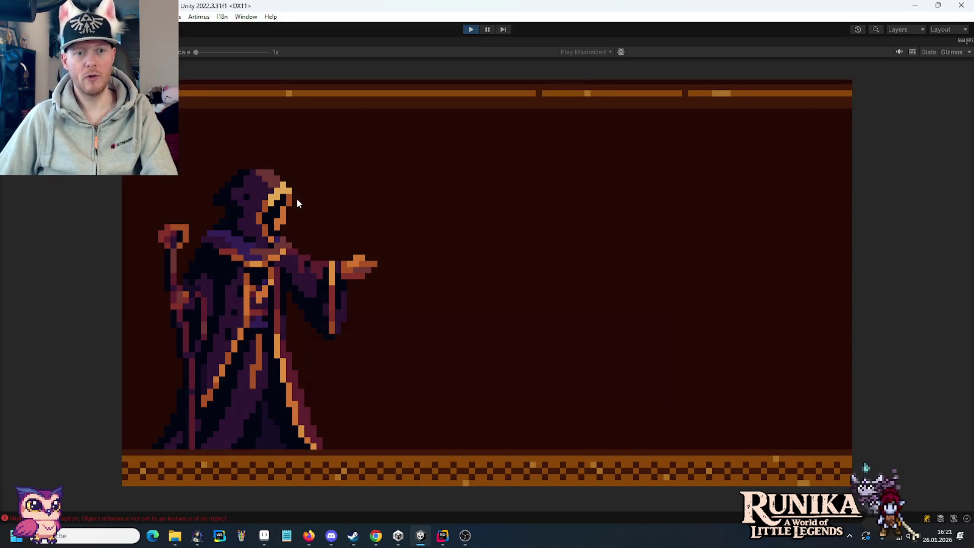
Click through the intro dialogue and walk to the bed to trigger its line
{"action": "left_click", "coordinate": [289, 187]}
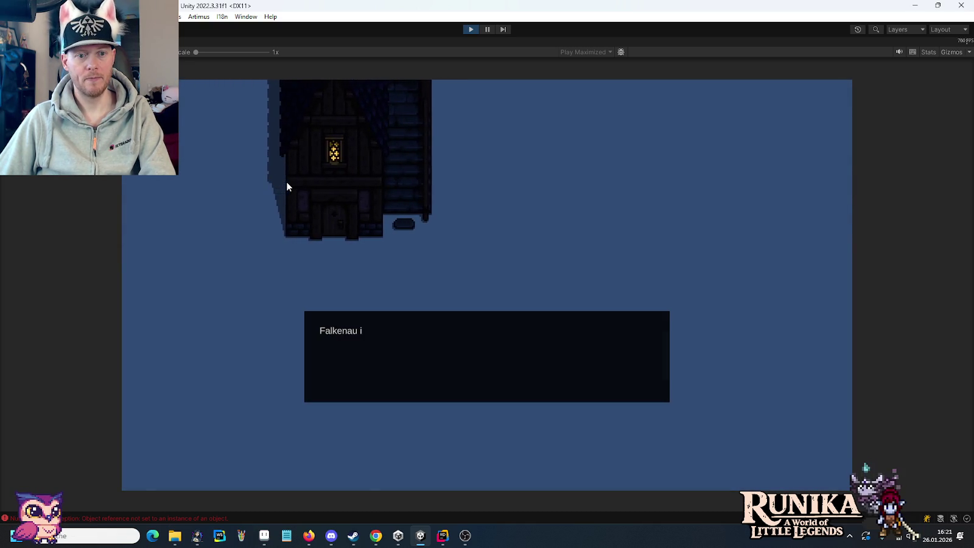
{"action": "left_click", "coordinate": [287, 187]}
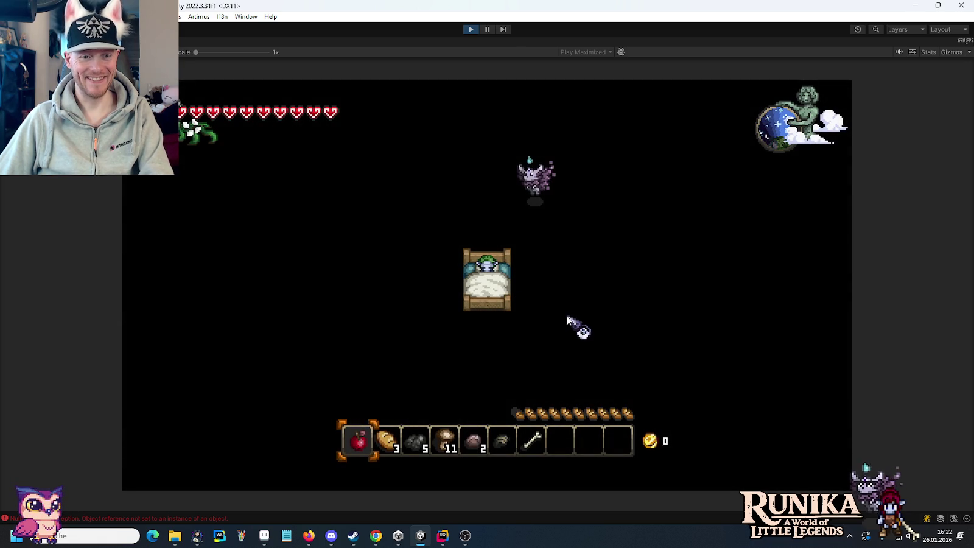
{"action": "left_click", "coordinate": [719, 354]}
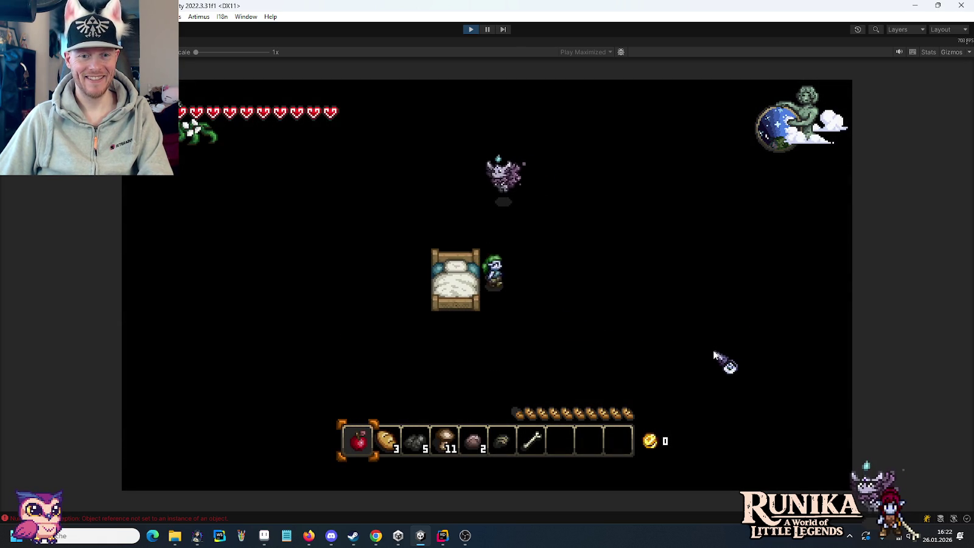
{"action": "key", "text": "e"}
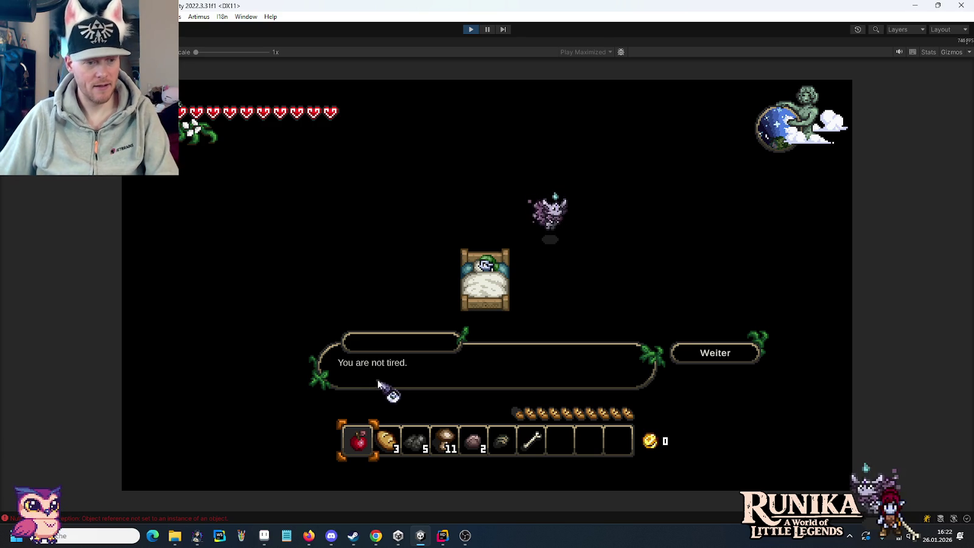
Check the Console for errors, stop the playtest, close the Console, and return to Rider
{"action": "left_click", "coordinate": [139, 518]}
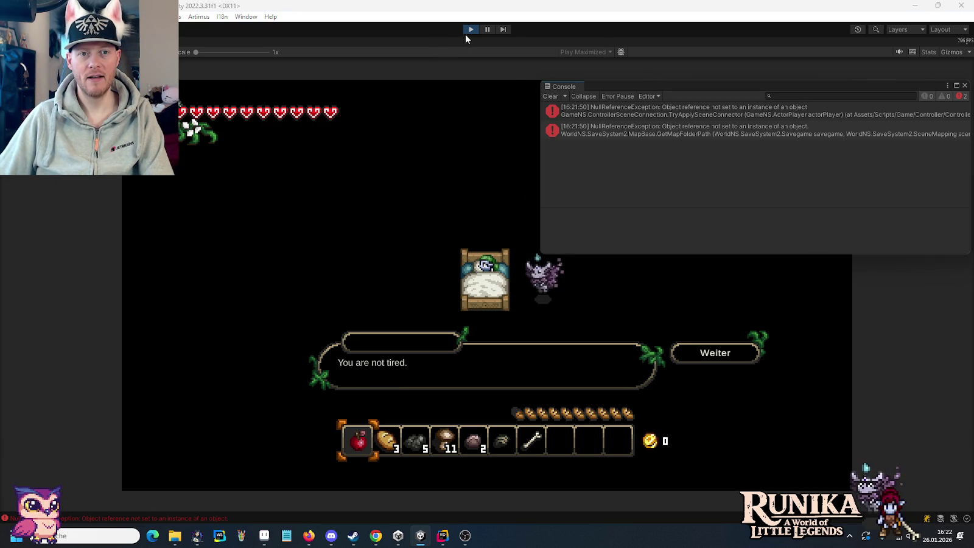
{"action": "left_click", "coordinate": [468, 30]}
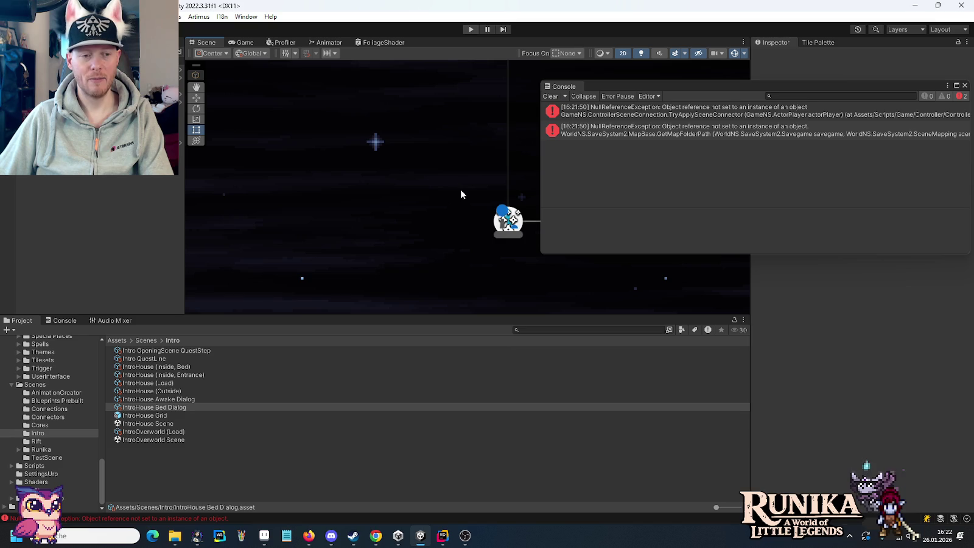
{"action": "left_click", "coordinate": [966, 85]}
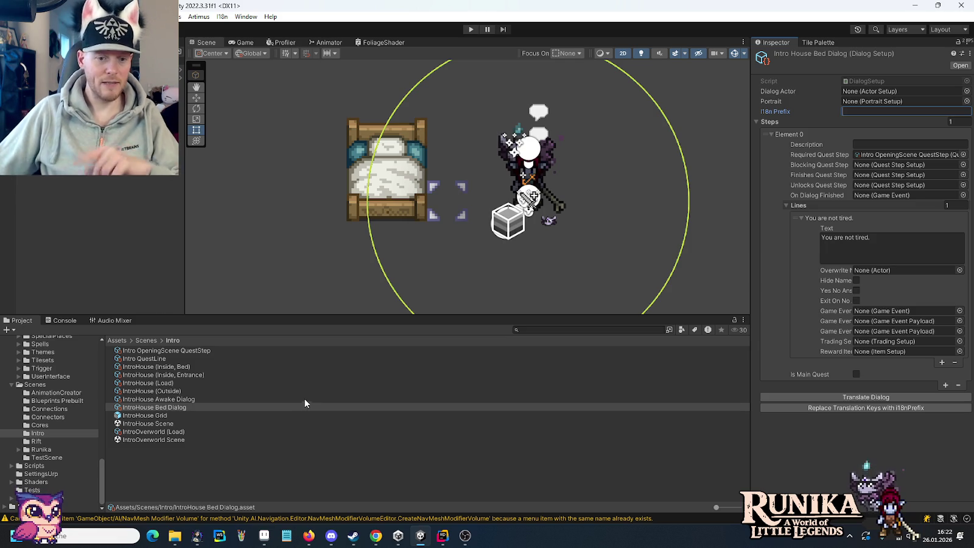
{"action": "left_click", "coordinate": [443, 543]}
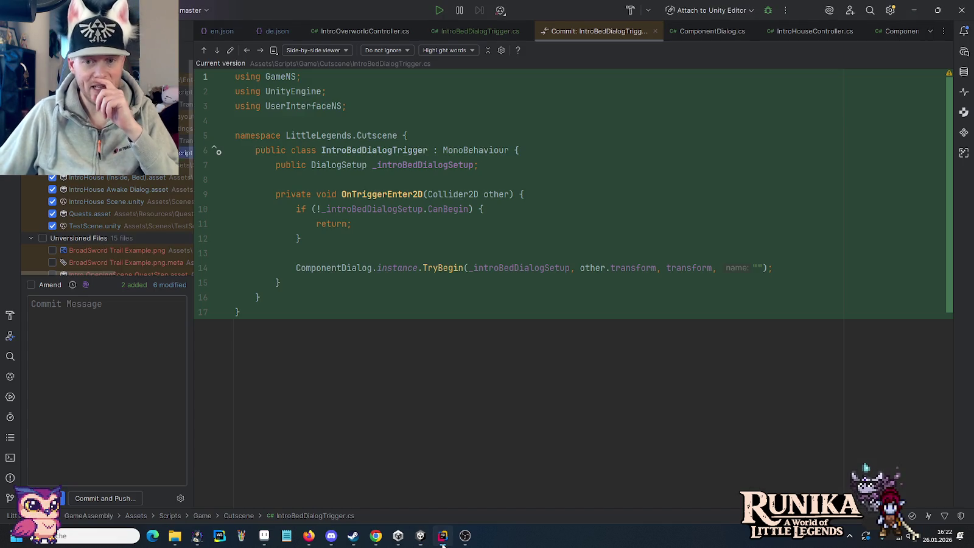
Change TryBegin's name argument on line 14 to "name.cozy_bed" and return to Unity
{"action": "left_click", "coordinate": [757, 267]}
{"action": "type", "text": "name.cozy_bed"}
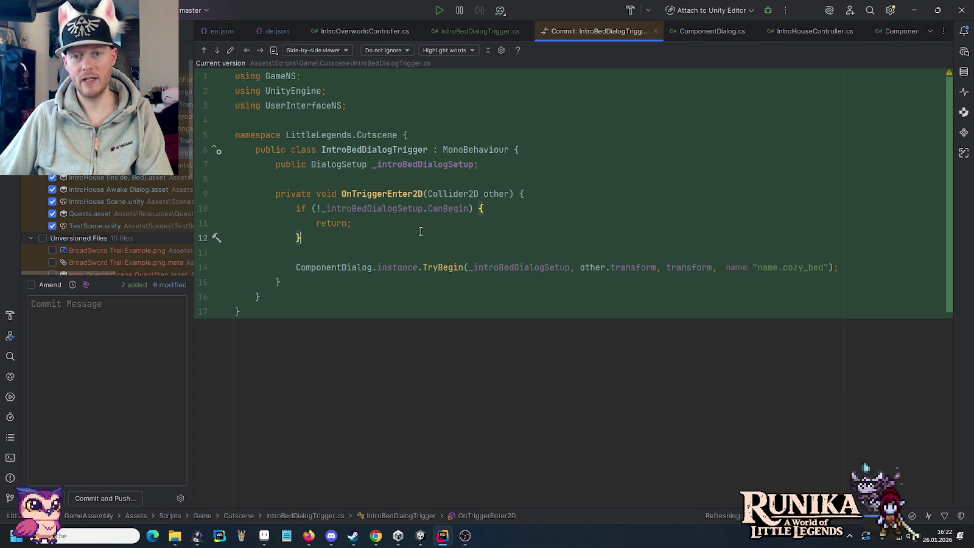
{"action": "key", "text": "alt+Tab"}
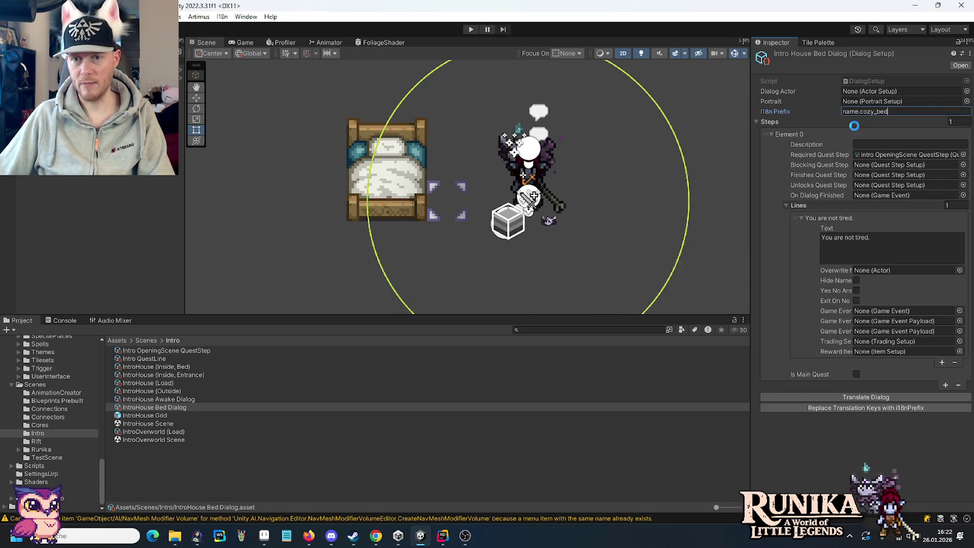
Navigate to Actors/Wealdheim and inspect Bertolf's Dialog asset I18n Prefix
{"action": "scroll", "coordinate": [65, 417], "scroll_direction": "up", "scroll_amount": 2}
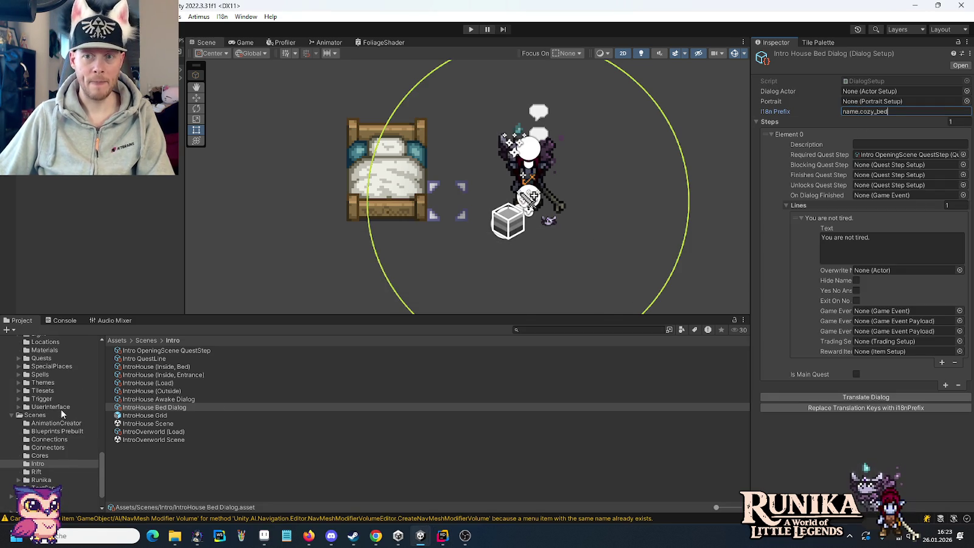
{"action": "scroll", "coordinate": [60, 409], "scroll_direction": "up", "scroll_amount": 15}
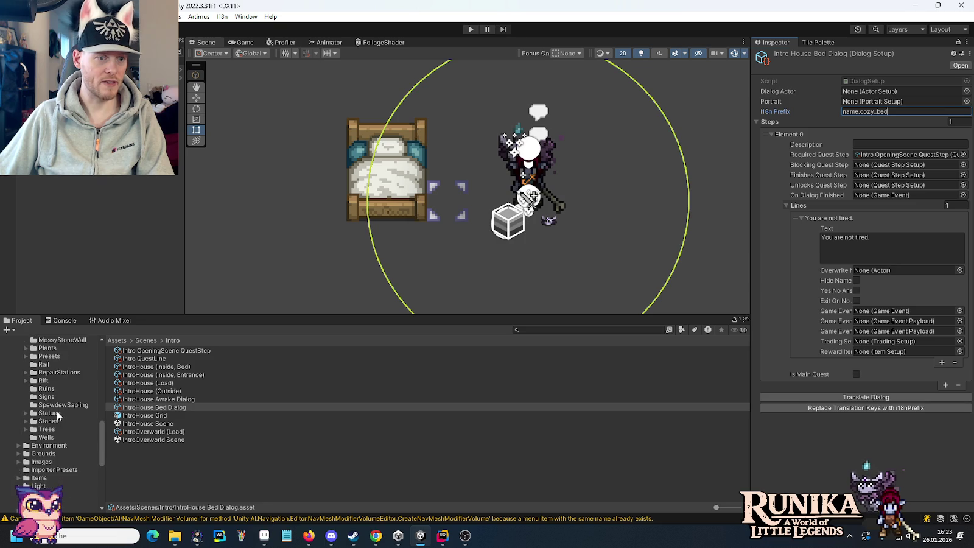
{"action": "scroll", "coordinate": [58, 415], "scroll_direction": "up", "scroll_amount": 4}
{"action": "left_click", "coordinate": [20, 445]}
{"action": "scroll", "coordinate": [31, 415], "scroll_direction": "up", "scroll_amount": 4}
{"action": "left_click", "coordinate": [20, 398]}
{"action": "scroll", "coordinate": [20, 398], "scroll_direction": "down", "scroll_amount": 10}
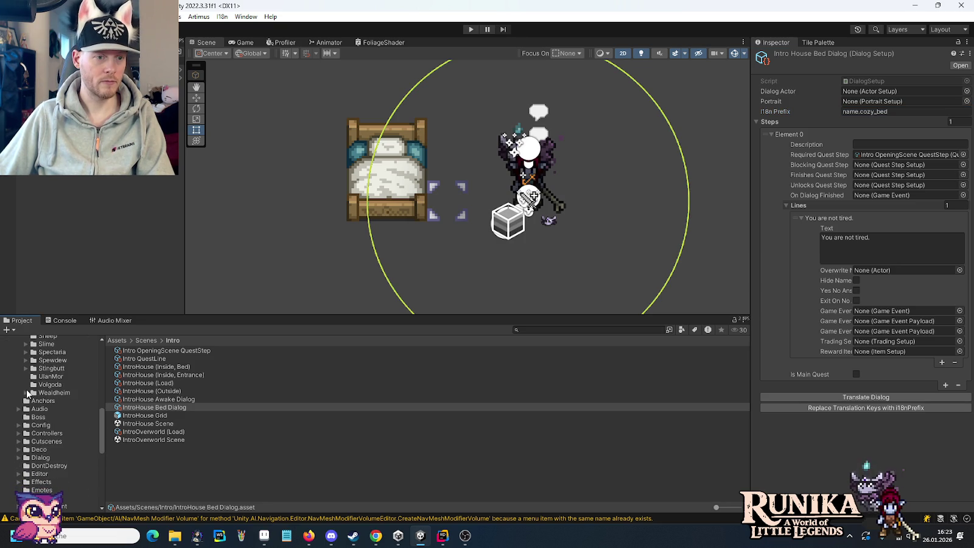
{"action": "left_click", "coordinate": [26, 393]}
{"action": "left_click", "coordinate": [53, 409]}
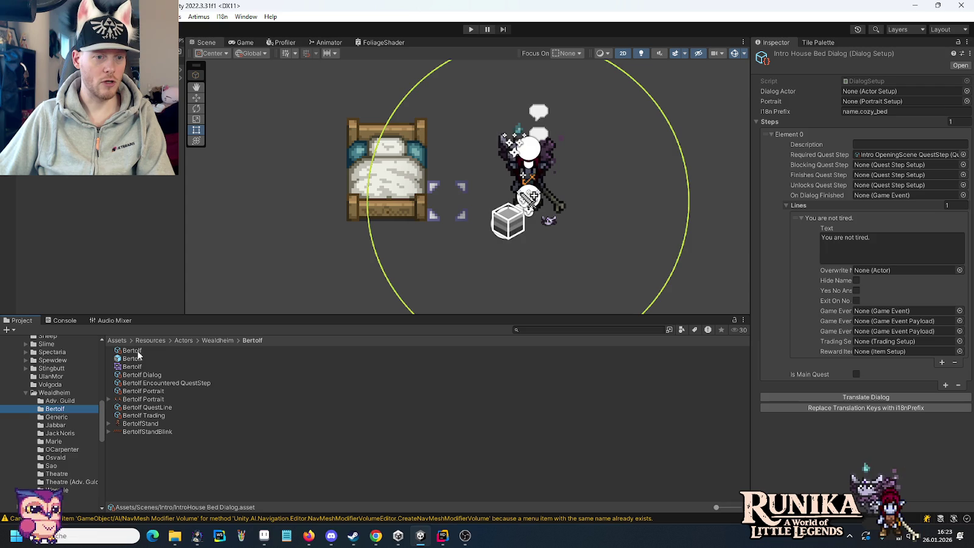
{"action": "left_click", "coordinate": [153, 377]}
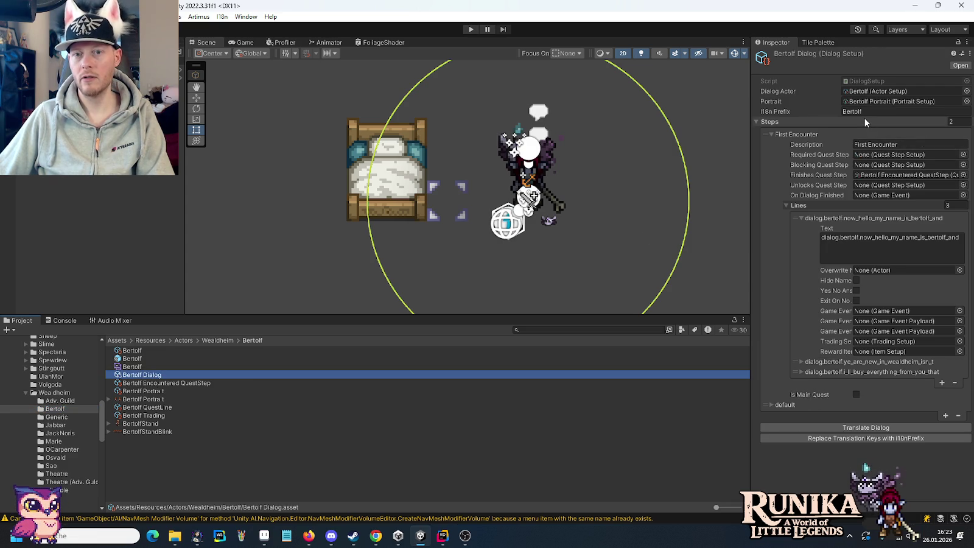
Compare Jabbar's and Marie's dialog I18n Prefixes, then select the bed in the scene
{"action": "left_click", "coordinate": [64, 425]}
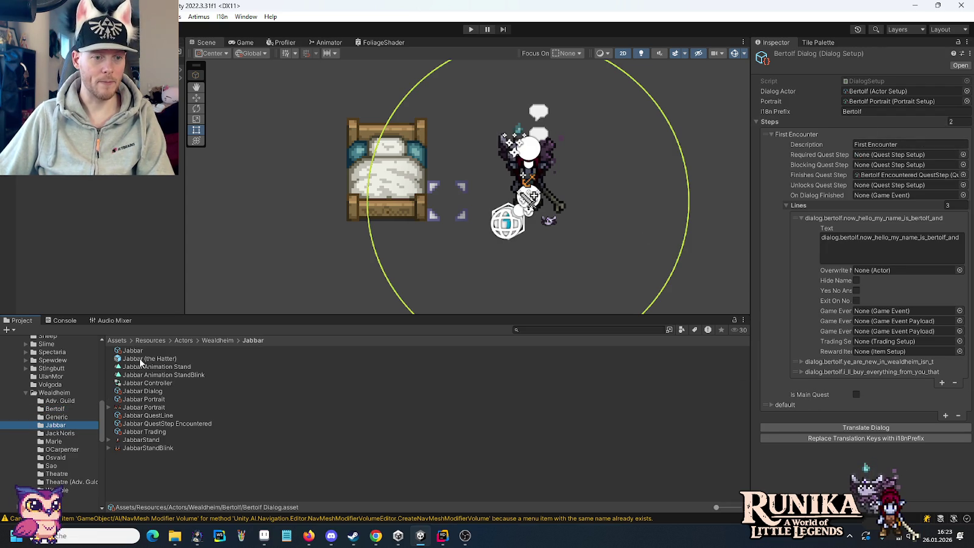
{"action": "left_click", "coordinate": [133, 391]}
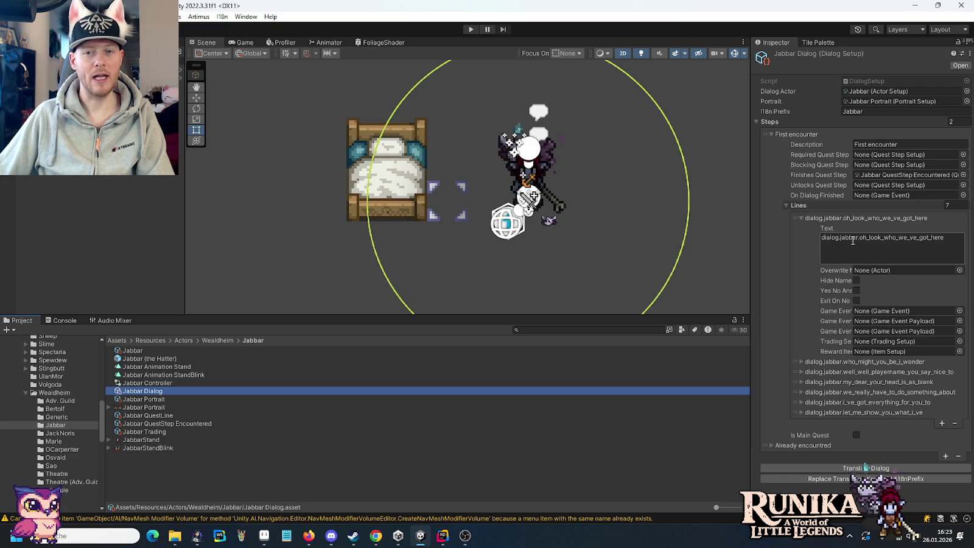
{"action": "left_click", "coordinate": [850, 111]}
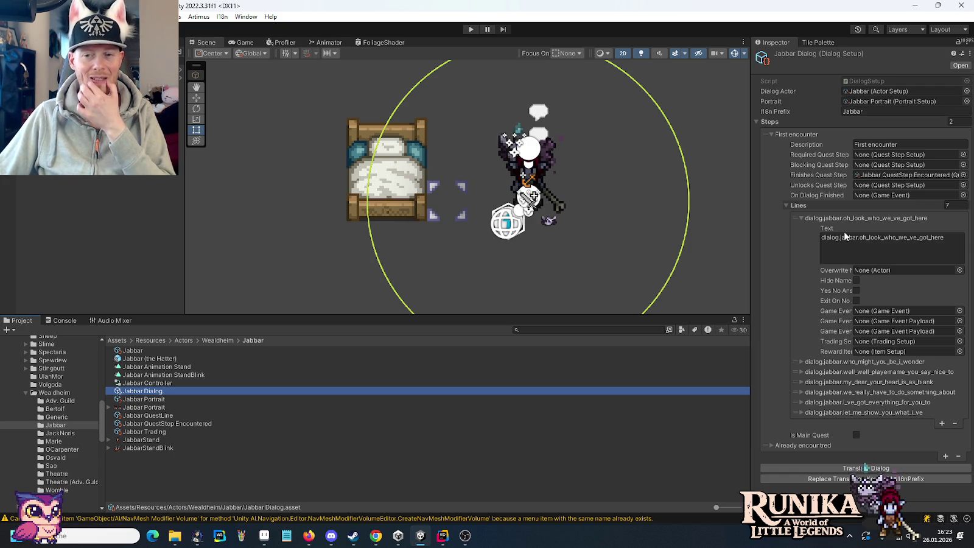
{"action": "left_click", "coordinate": [64, 442]}
{"action": "left_click", "coordinate": [149, 392]}
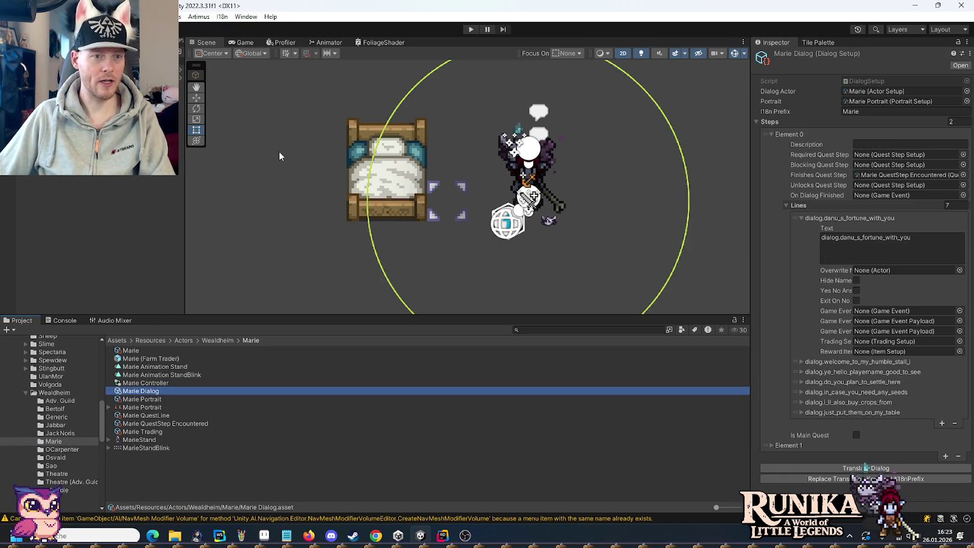
{"action": "left_click", "coordinate": [387, 176]}
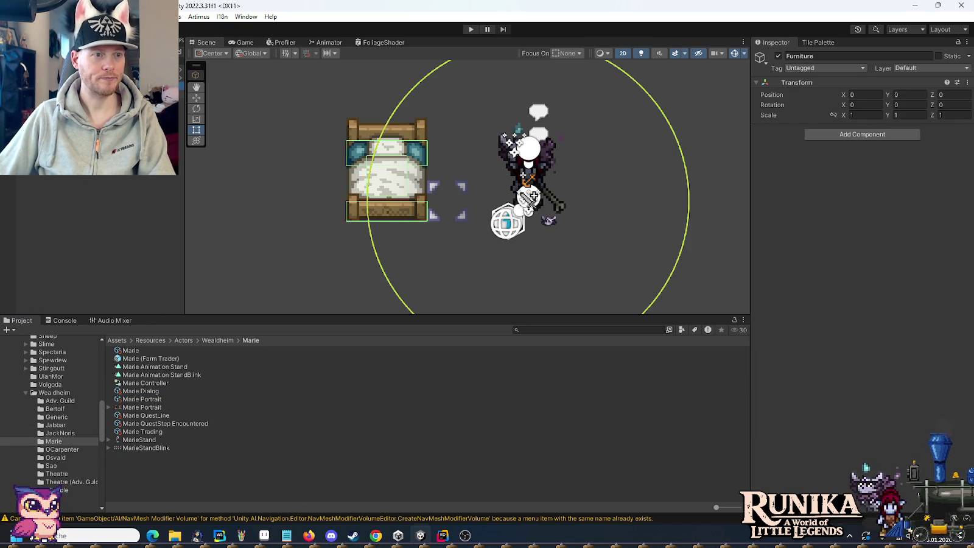
Select the bed's sleep place object and open Scenes/Intro/IntroHouse Bed Dialog
{"action": "left_click", "coordinate": [387, 176]}
{"action": "left_click", "coordinate": [387, 177]}
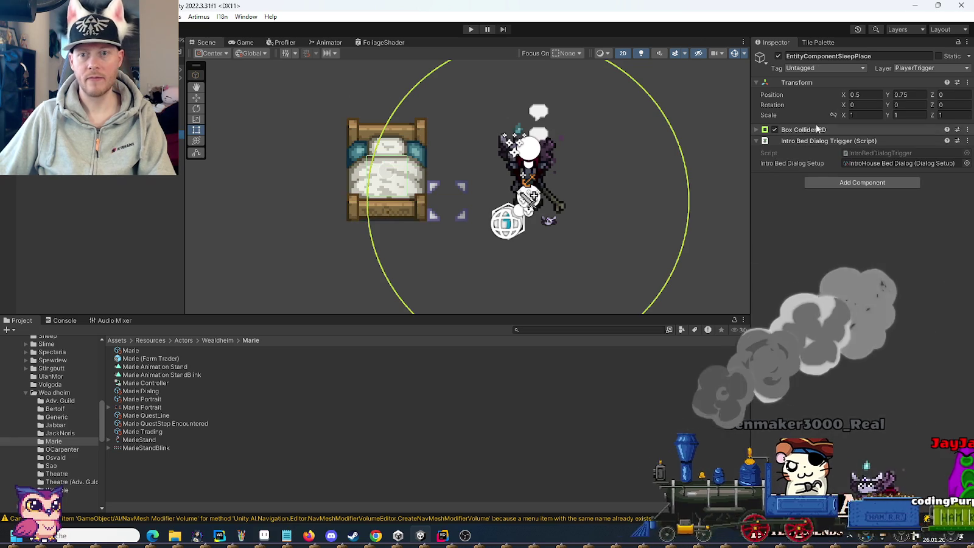
{"action": "scroll", "coordinate": [52, 426], "scroll_direction": "down", "scroll_amount": 10}
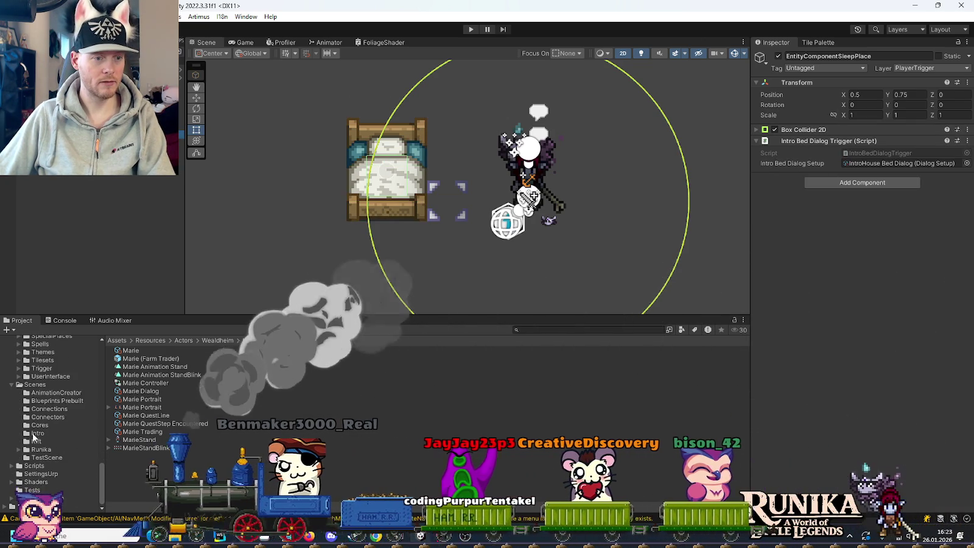
{"action": "left_click", "coordinate": [38, 433]}
{"action": "left_click", "coordinate": [153, 407]}
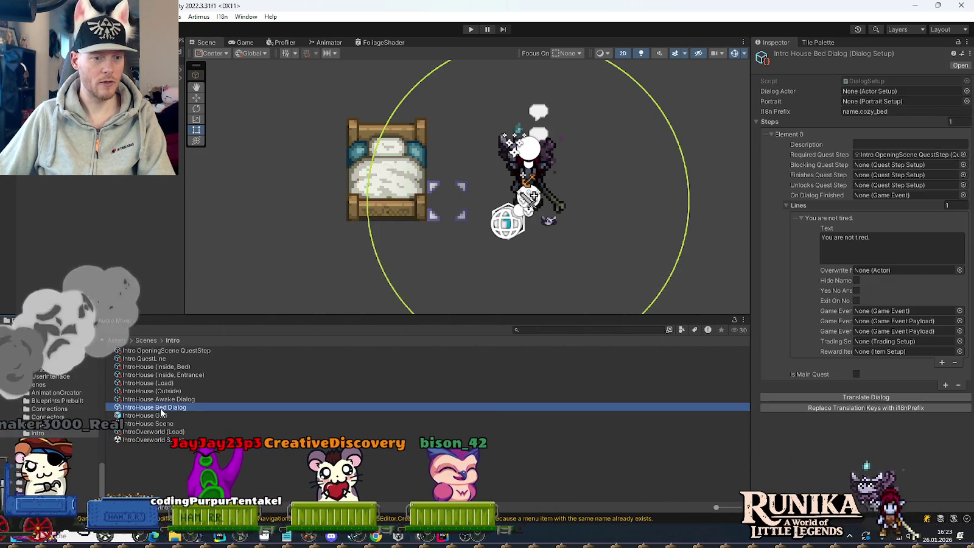
Rewrite the bed dialog's I18n Prefix from name.cozy_bed to 'Cozy Bed'
{"action": "left_click", "coordinate": [901, 111]}
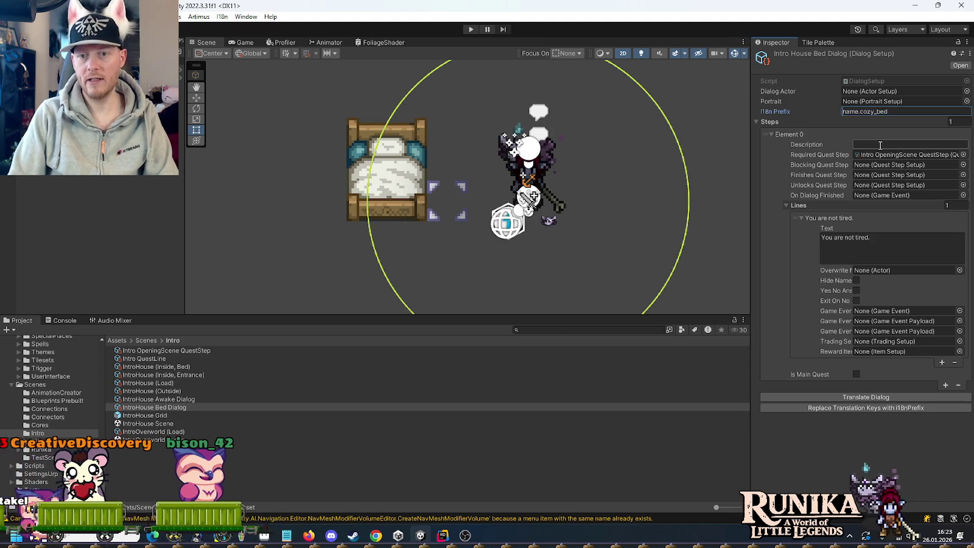
{"action": "key", "text": "BackSpace"}
{"action": "key", "text": "BackSpace"}
{"action": "key", "text": "BackSpace"}
{"action": "type", "text": "Cozy"}
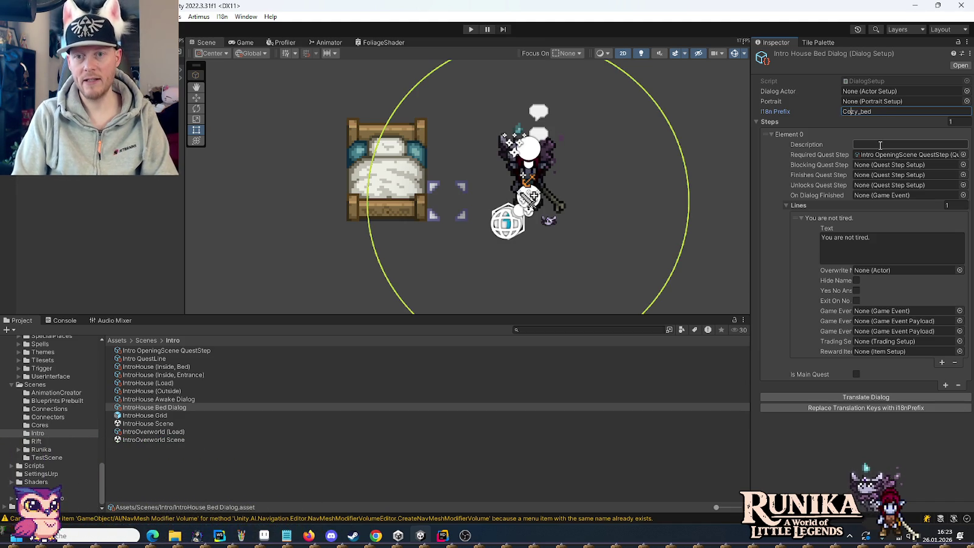
{"action": "key", "text": "Delete"}
{"action": "key", "text": "Delete"}
{"action": "type", "text": "B"}
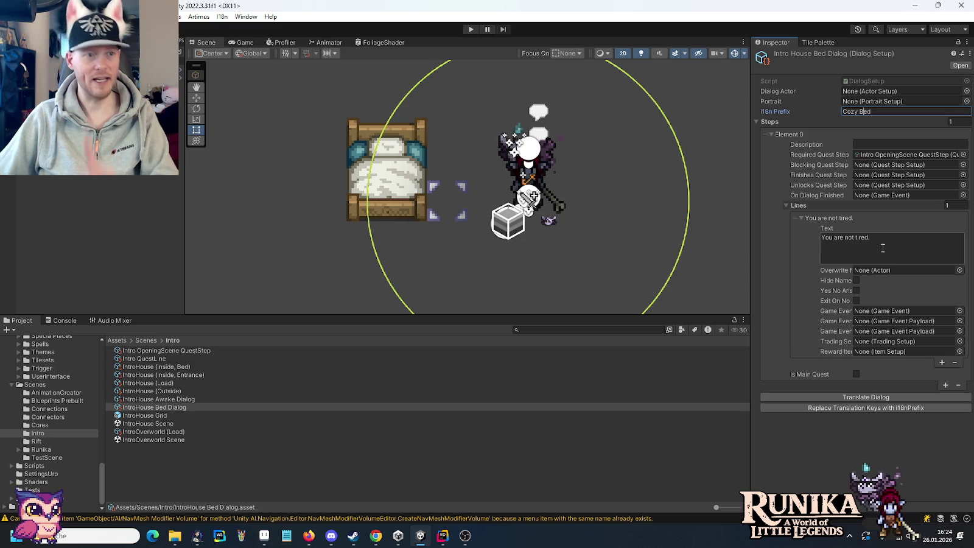
{"action": "left_click", "coordinate": [443, 536]}
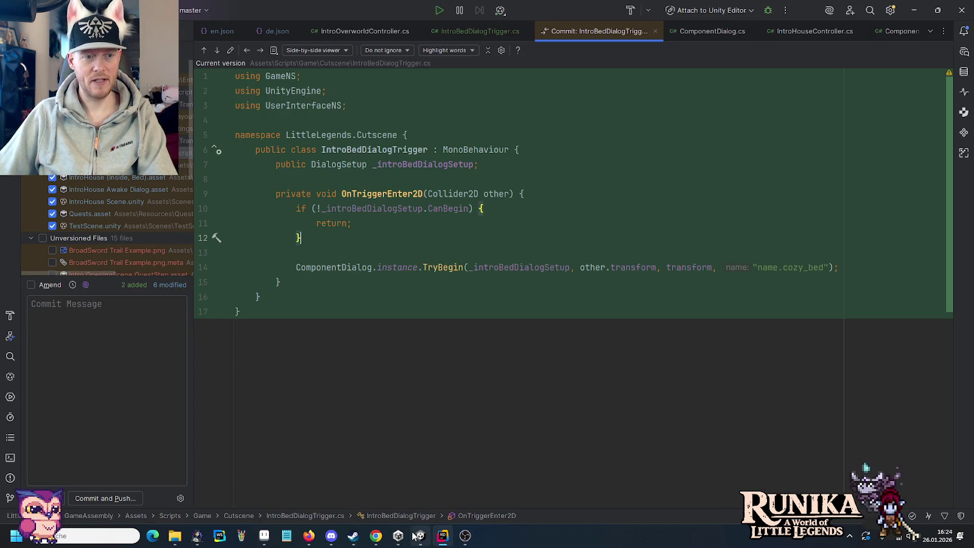
Check the name.cozy_bed argument on line 14 of IntroBedDialogTrigger.cs, then return to Unity
{"action": "mouse_move", "coordinate": [413, 535]}
{"action": "left_click", "coordinate": [793, 266]}
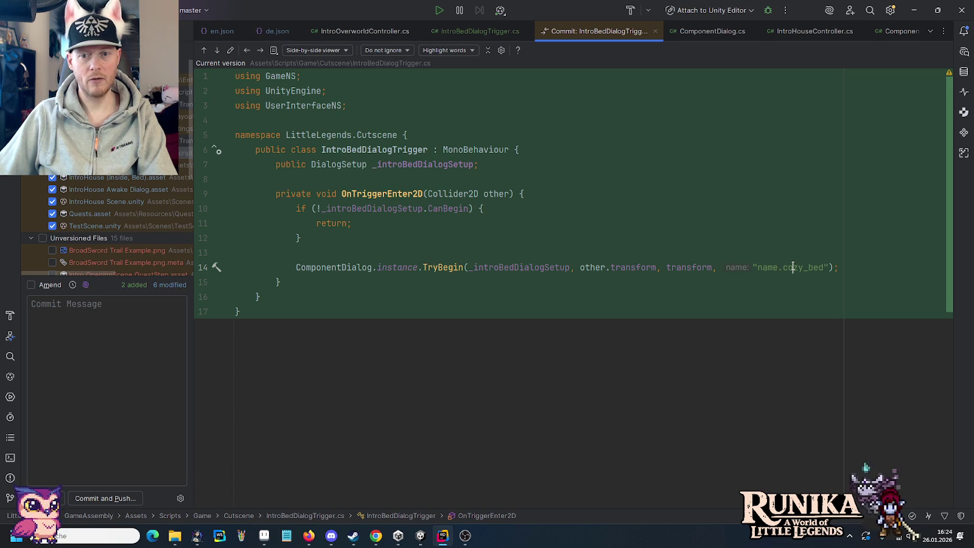
{"action": "left_click", "coordinate": [421, 536]}
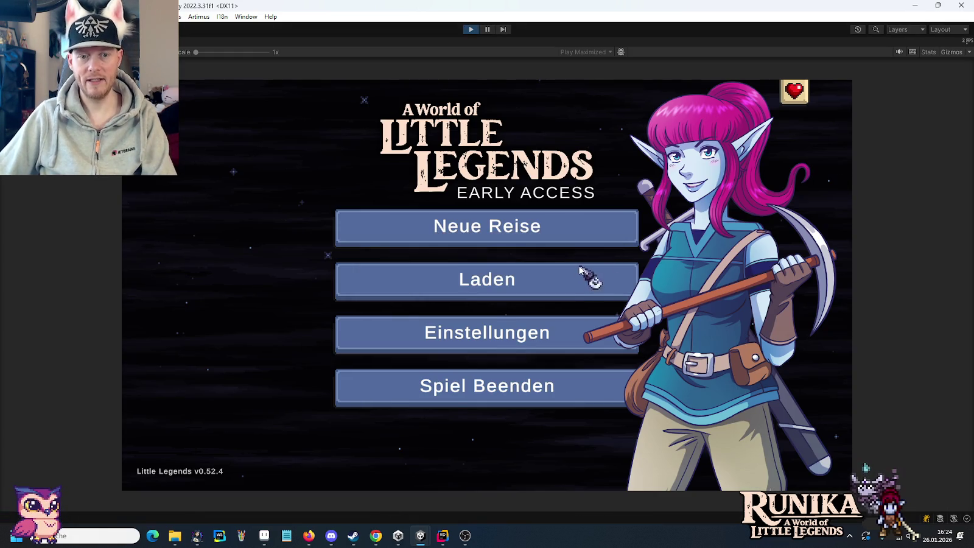
Start a Neue Reise game from the title menu and click through the intro dialogue
{"action": "left_click", "coordinate": [564, 287]}
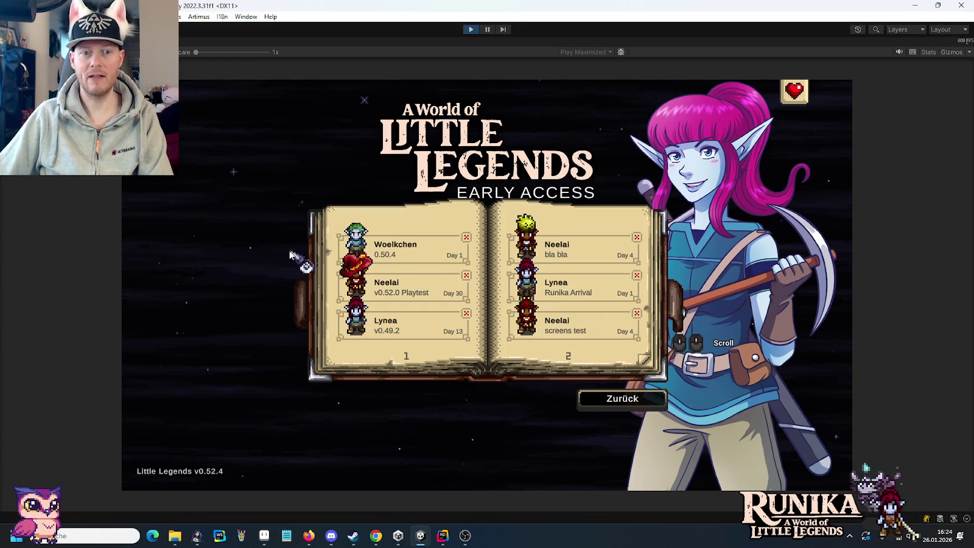
{"action": "left_click", "coordinate": [602, 398]}
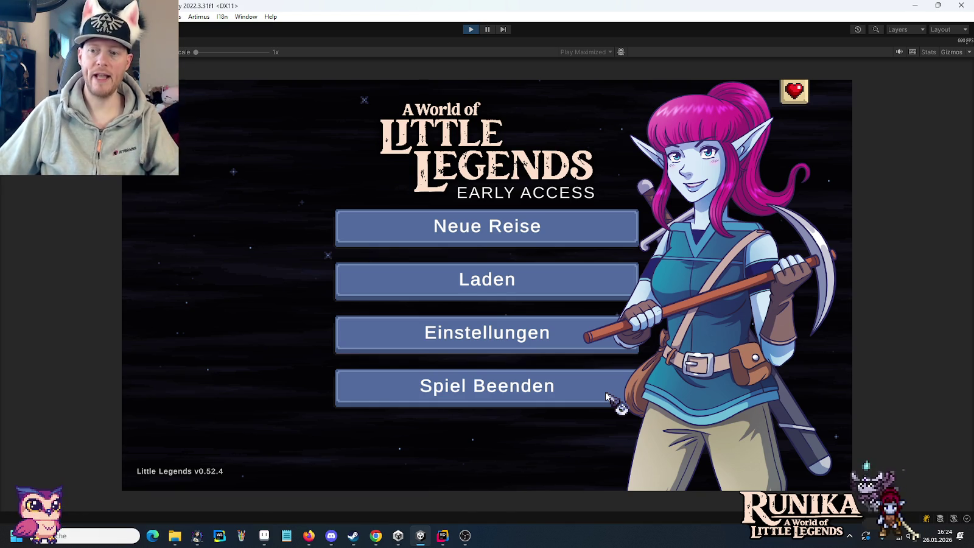
{"action": "left_click", "coordinate": [606, 395]}
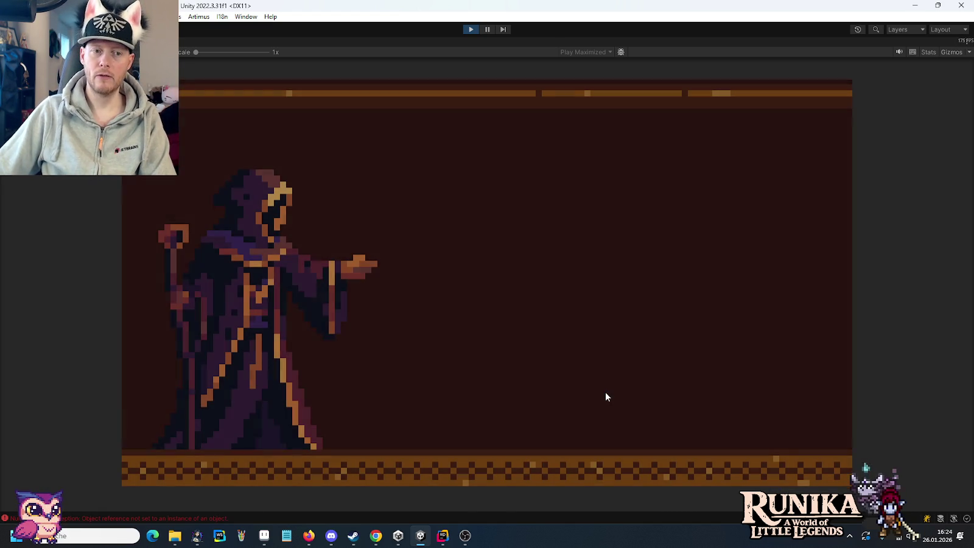
{"action": "left_click", "coordinate": [606, 396]}
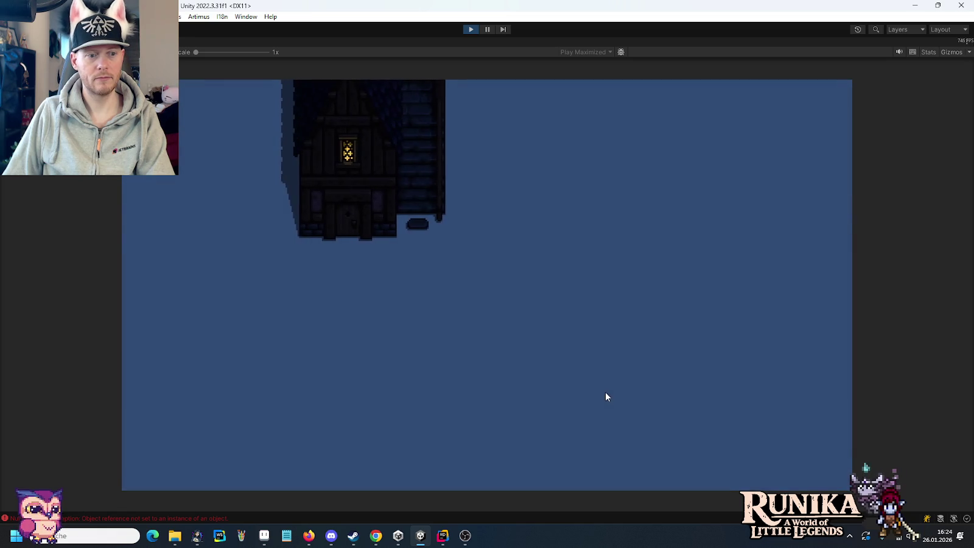
{"action": "left_click", "coordinate": [606, 394]}
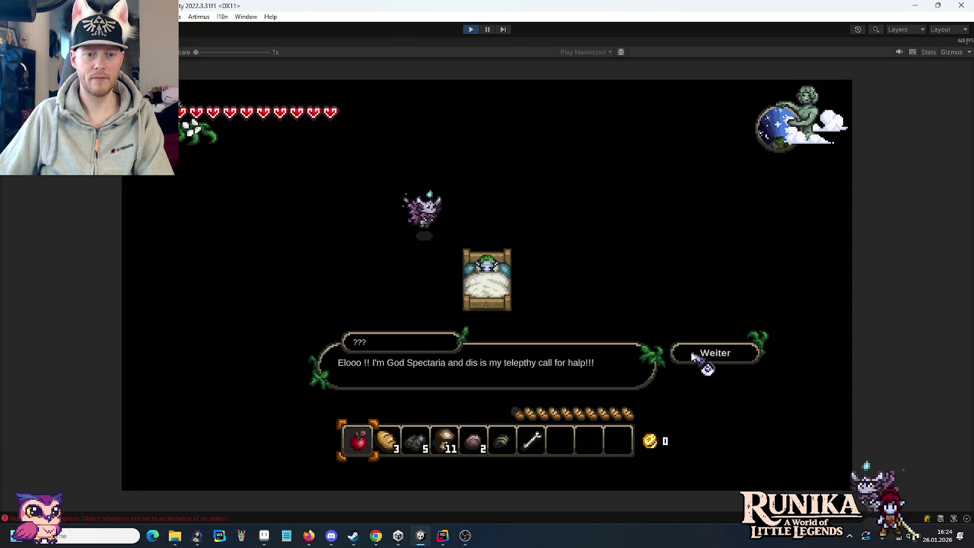
{"action": "left_click", "coordinate": [692, 356]}
Trigger the bed's Gemütliches Bettchen dialog, stop the playtest, and switch to Rider
{"action": "key", "text": "e"}
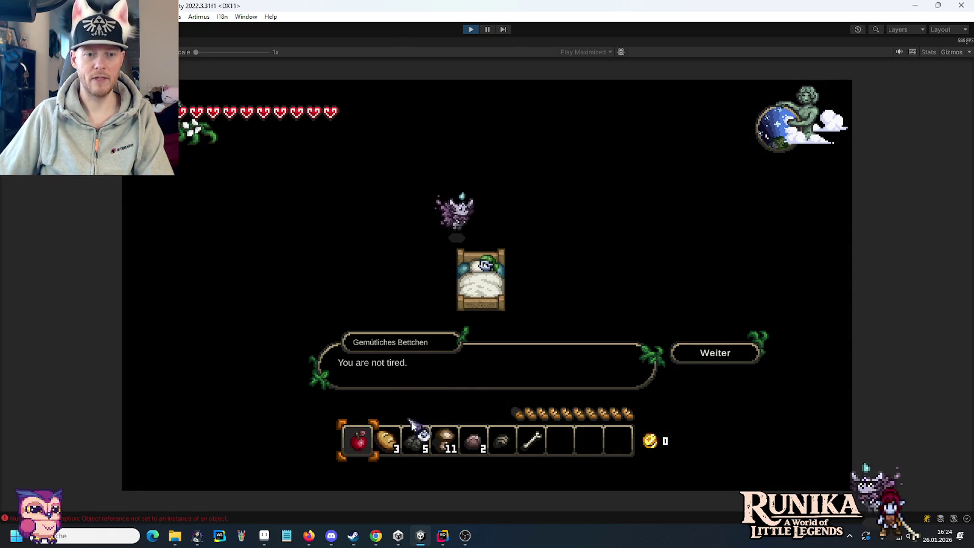
{"action": "left_click", "coordinate": [471, 29]}
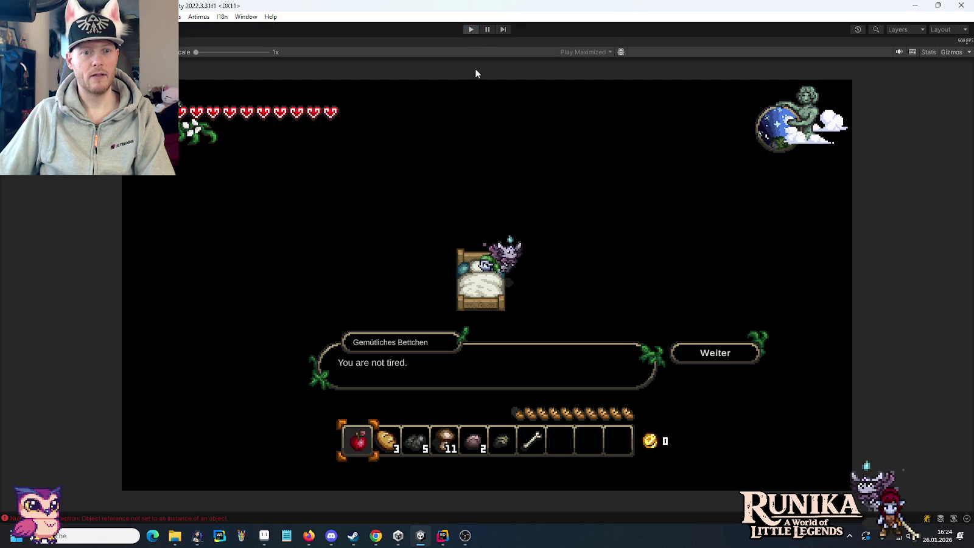
{"action": "key", "text": "alt+Tab"}
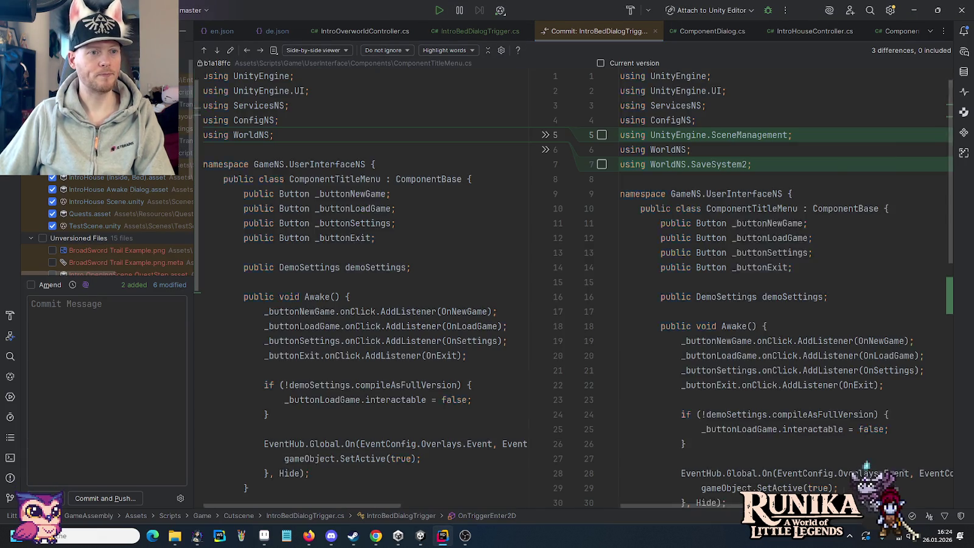
Review the diffs of the changed files, from ComponentTitleMenu.cs through TestScene.unity
{"action": "left_click", "coordinate": [92, 92]}
{"action": "left_click", "coordinate": [91, 104]}
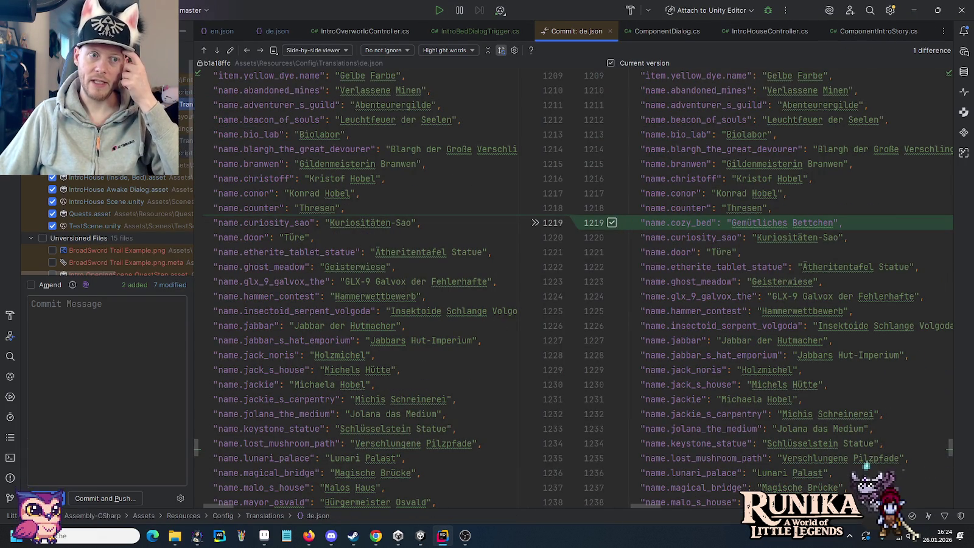
{"action": "left_click", "coordinate": [122, 153]}
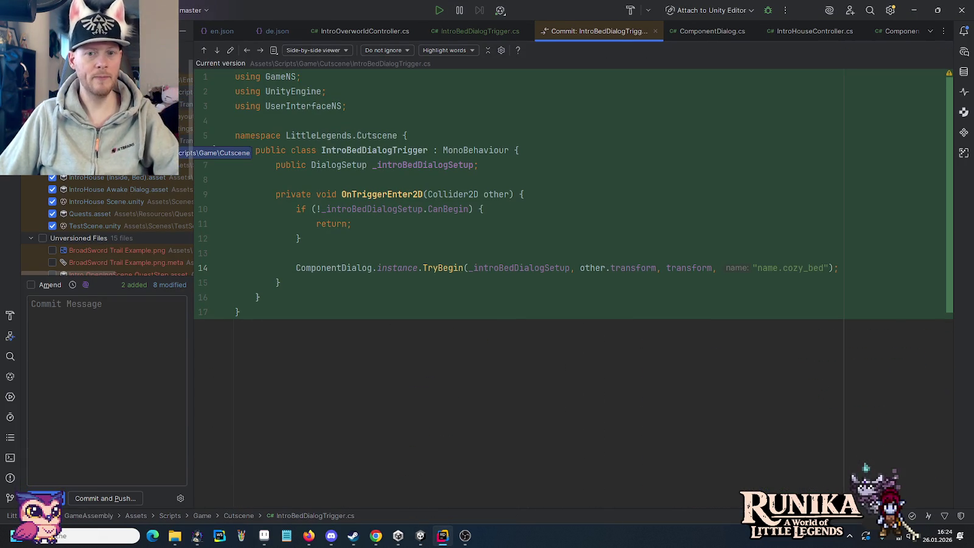
{"action": "left_click", "coordinate": [214, 54]}
{"action": "left_click", "coordinate": [214, 54]}
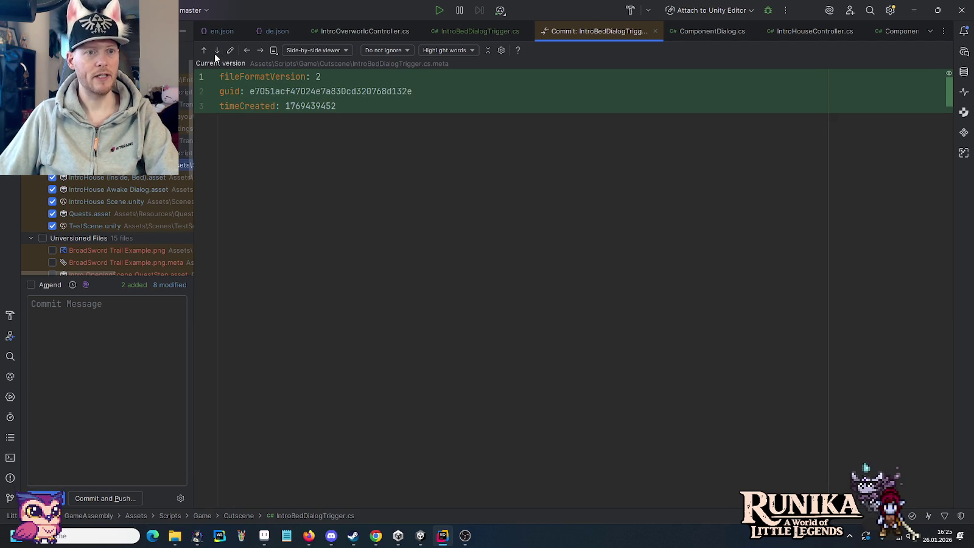
{"action": "left_click", "coordinate": [258, 51]}
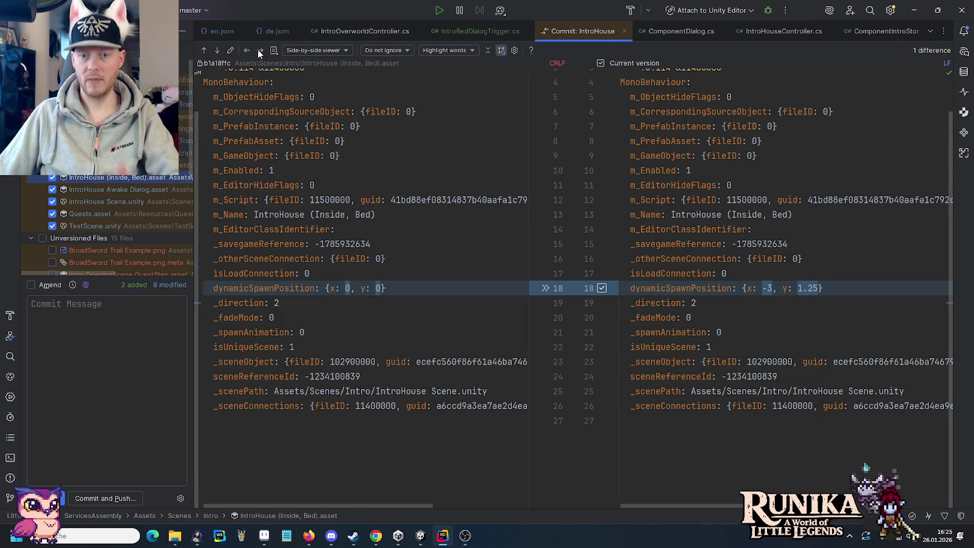
{"action": "left_click", "coordinate": [258, 52]}
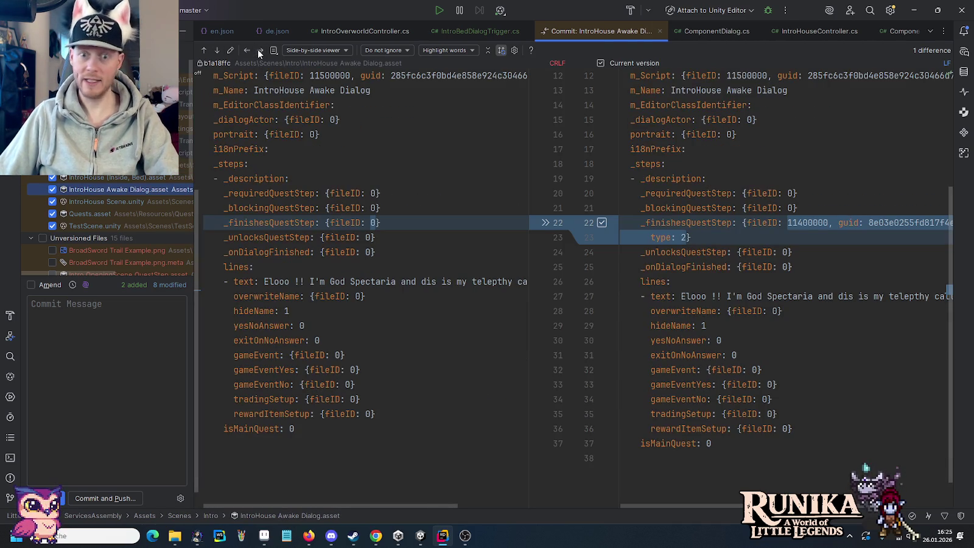
{"action": "left_click", "coordinate": [258, 52]}
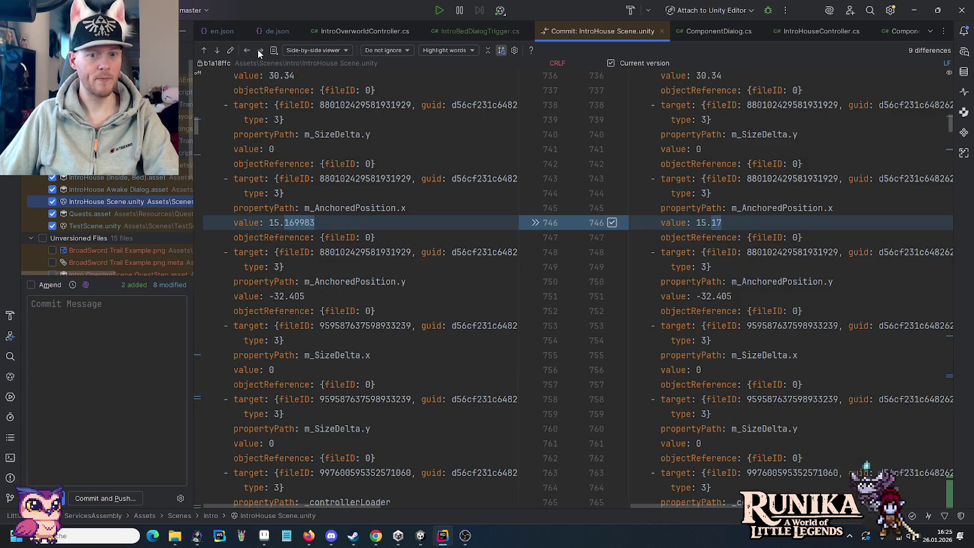
{"action": "left_click", "coordinate": [258, 52]}
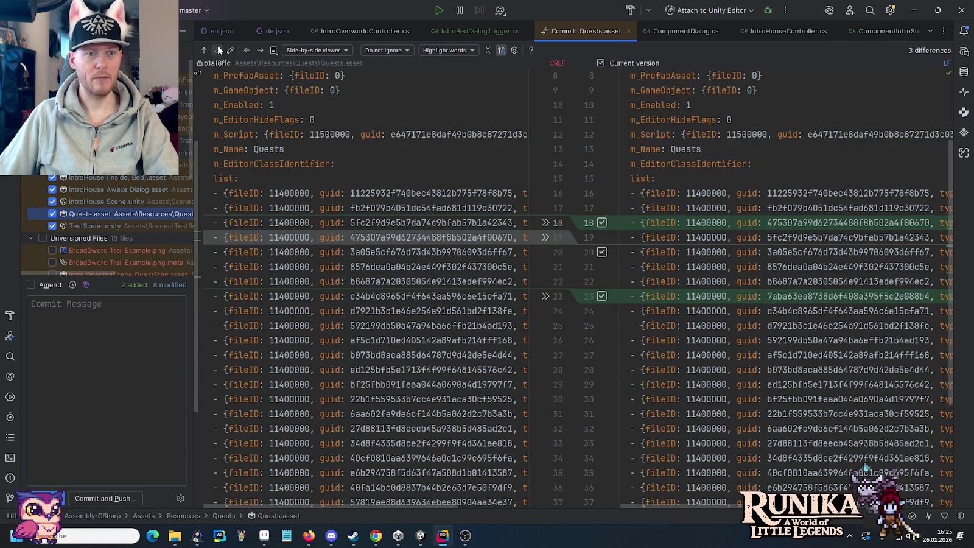
{"action": "left_click", "coordinate": [256, 50]}
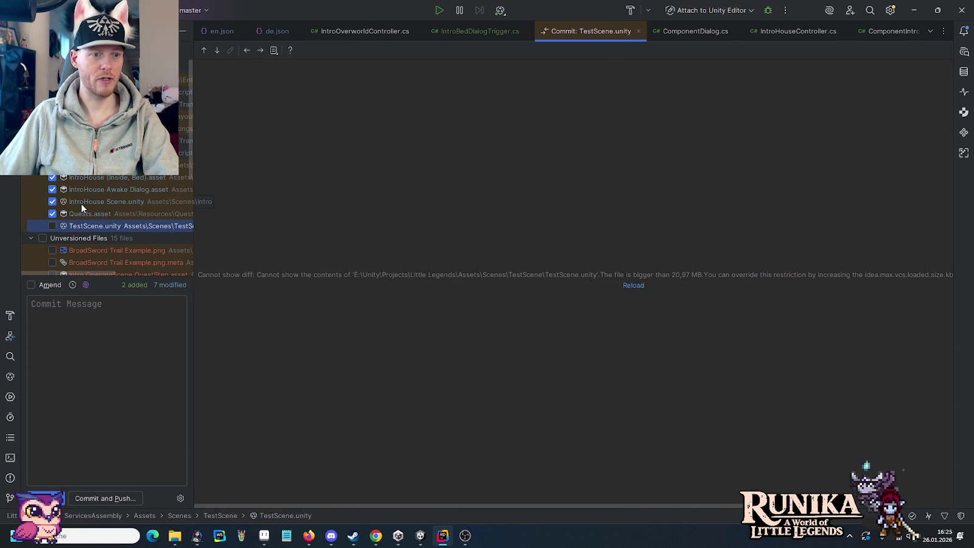
{"action": "scroll", "coordinate": [134, 207], "scroll_direction": "down", "scroll_amount": 5}
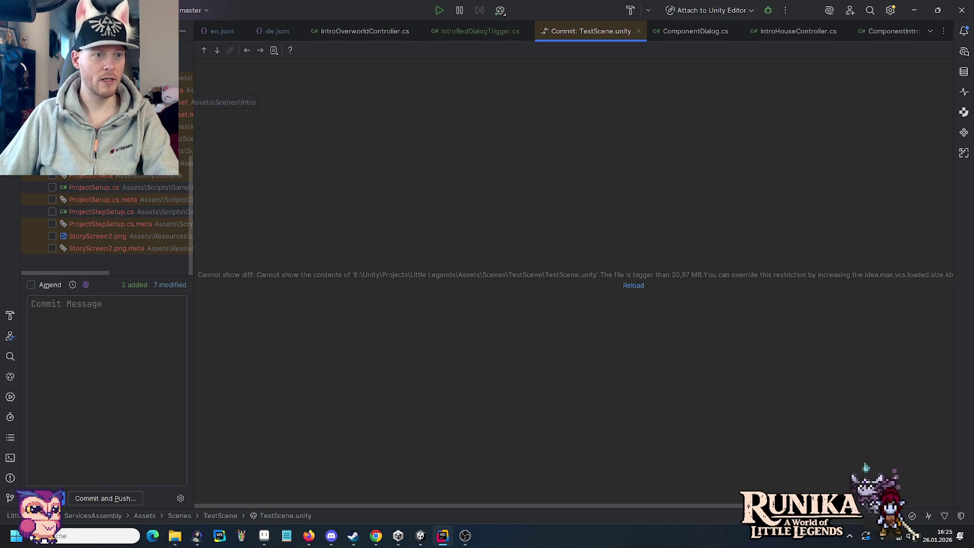
Include the new quest files, QuestLine meta, and bed dialog asset and meta in the commit
{"action": "left_click", "coordinate": [52, 103]}
{"action": "left_click", "coordinate": [52, 114]}
{"action": "left_click", "coordinate": [52, 127]}
{"action": "left_click", "coordinate": [52, 138]}
{"action": "left_click", "coordinate": [52, 151]}
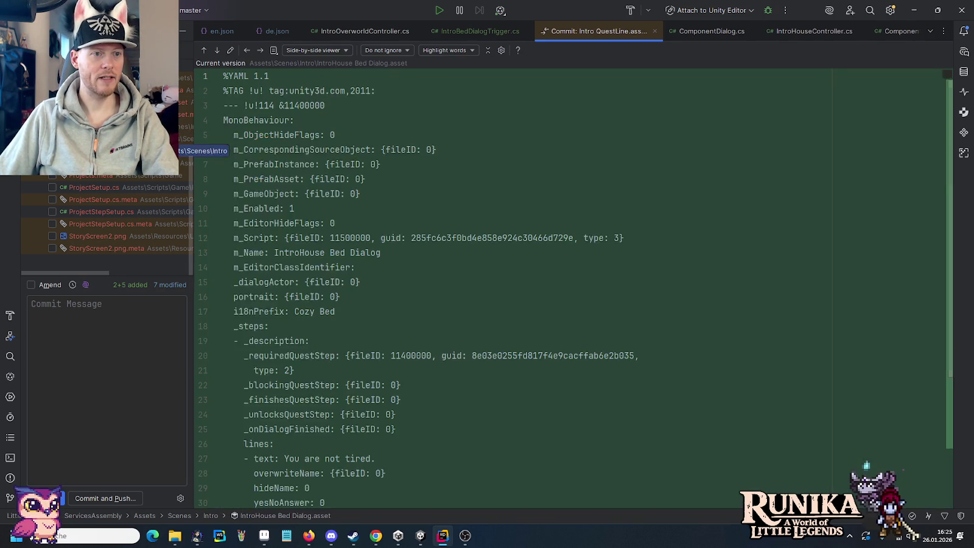
{"action": "left_click", "coordinate": [52, 163]}
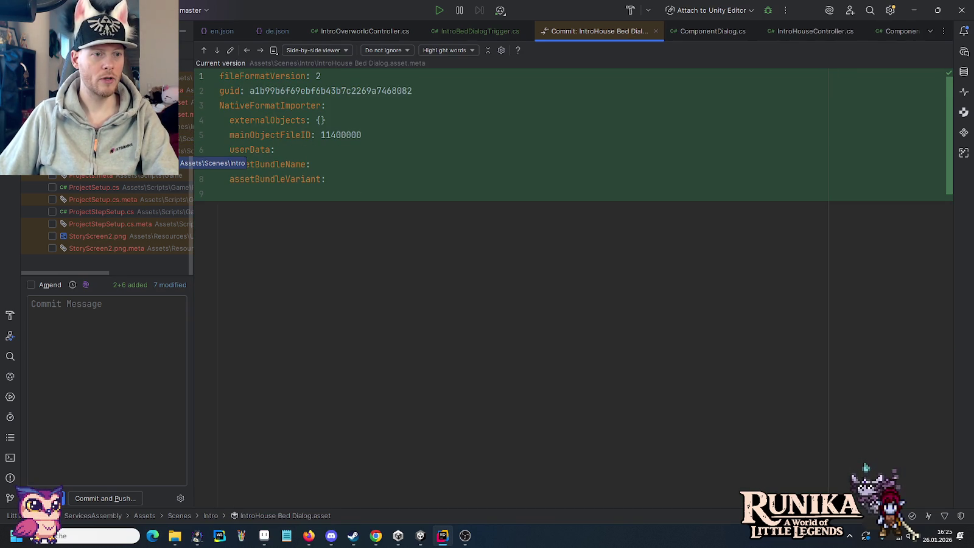
{"action": "scroll", "coordinate": [103, 201], "scroll_direction": "up", "scroll_amount": 1}
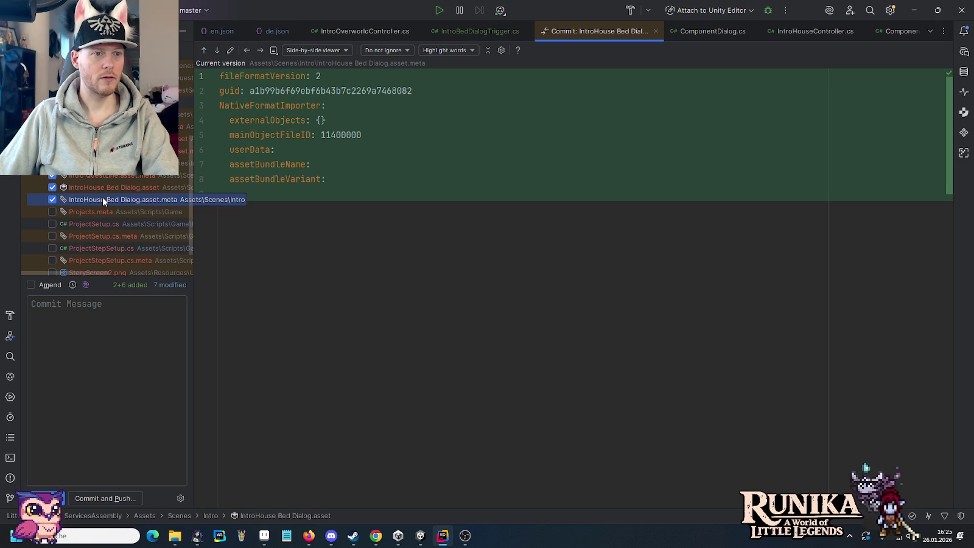
{"action": "scroll", "coordinate": [91, 211], "scroll_direction": "down", "scroll_amount": 1}
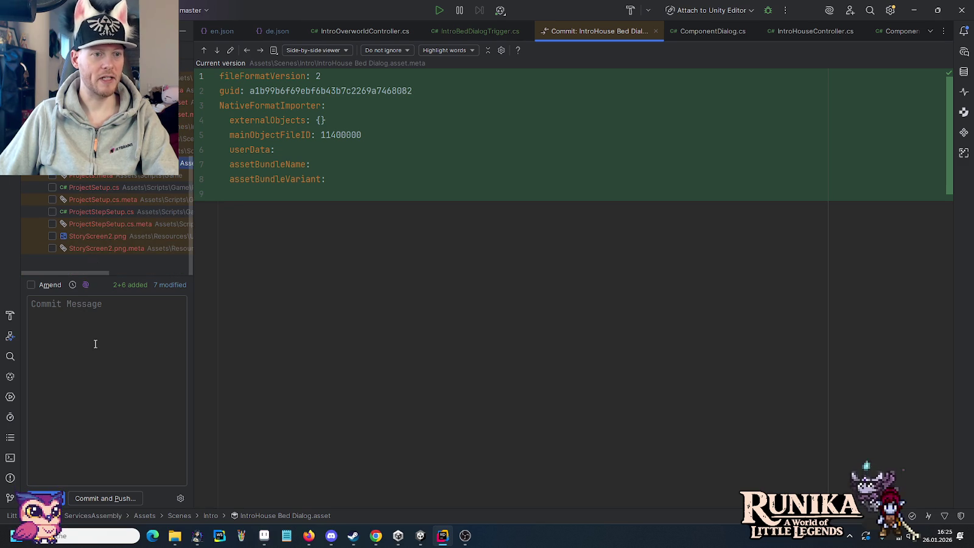
Commit with message "Adds intro bed dialog." and push it to origin/master
{"action": "left_click", "coordinate": [98, 318]}
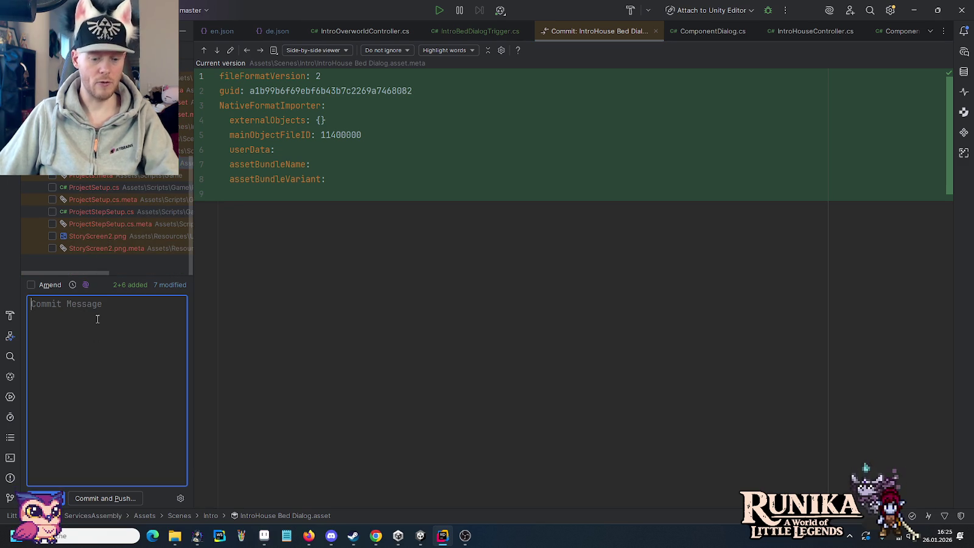
{"action": "type", "text": "Adds "}
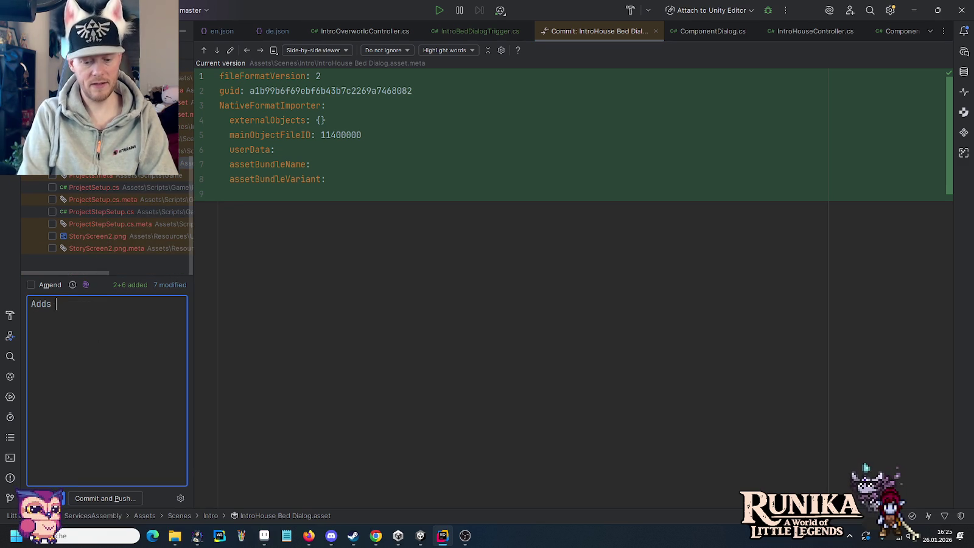
{"action": "type", "text": "intro bed dialog."}
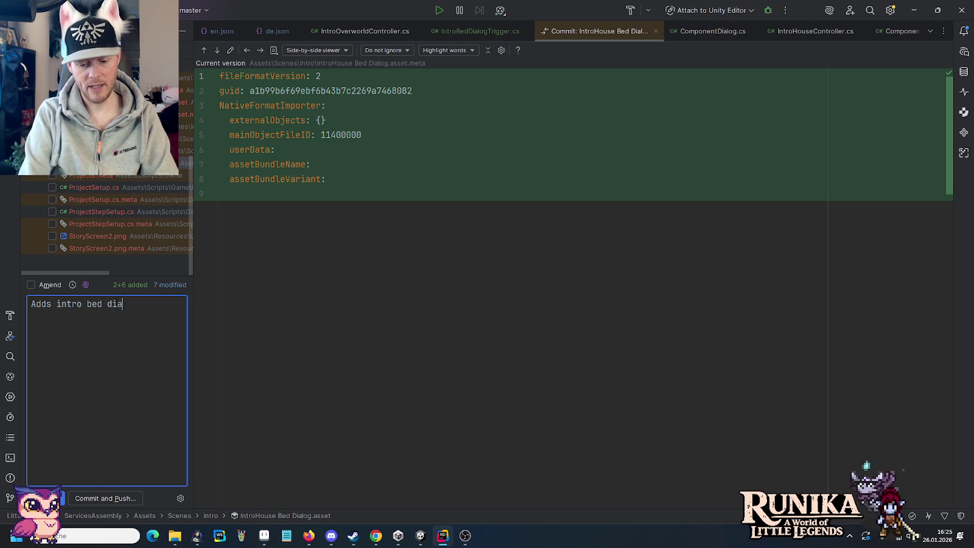
{"action": "left_click", "coordinate": [91, 502]}
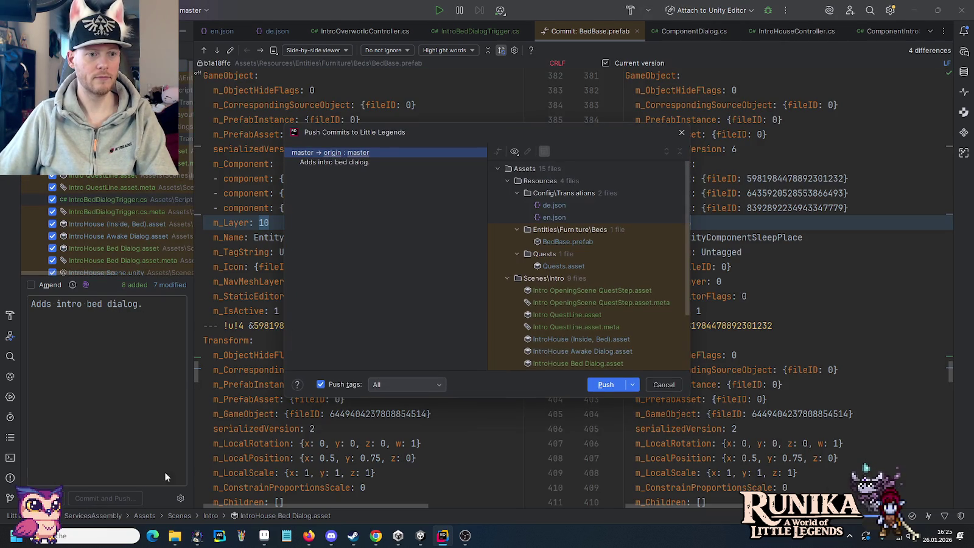
{"action": "left_click", "coordinate": [598, 381]}
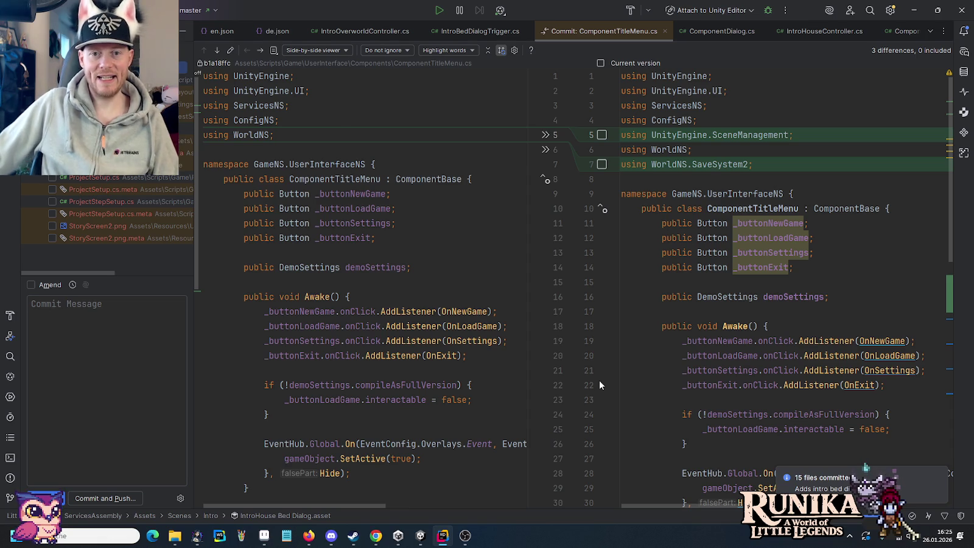
{"action": "left_click", "coordinate": [264, 535]}
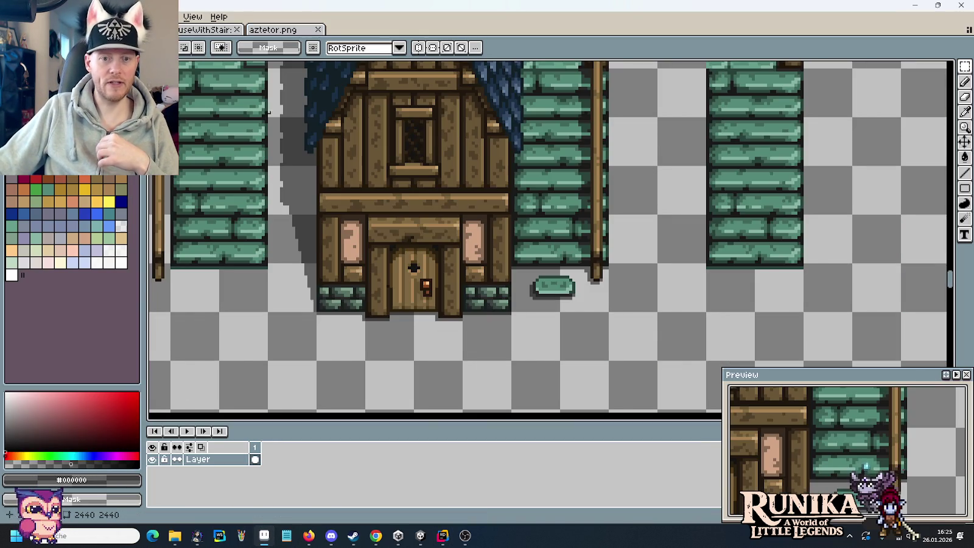
Bring the houses into view and marquee-select the blue-roofed house with the flower box
{"action": "scroll", "coordinate": [424, 212], "scroll_direction": "down", "scroll_amount": 3}
{"action": "scroll", "coordinate": [454, 138], "scroll_direction": "up", "scroll_amount": 3}
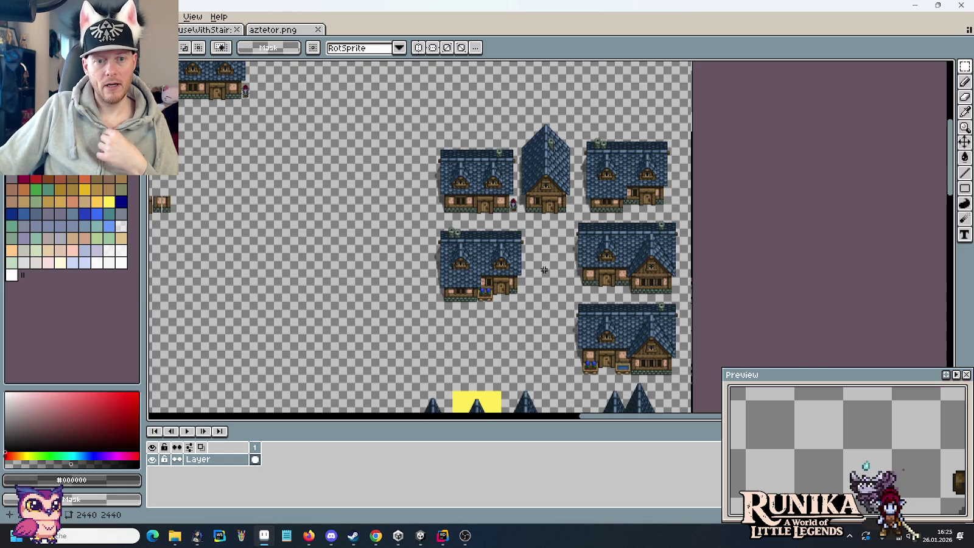
{"action": "scroll", "coordinate": [503, 291], "scroll_direction": "up", "scroll_amount": 2}
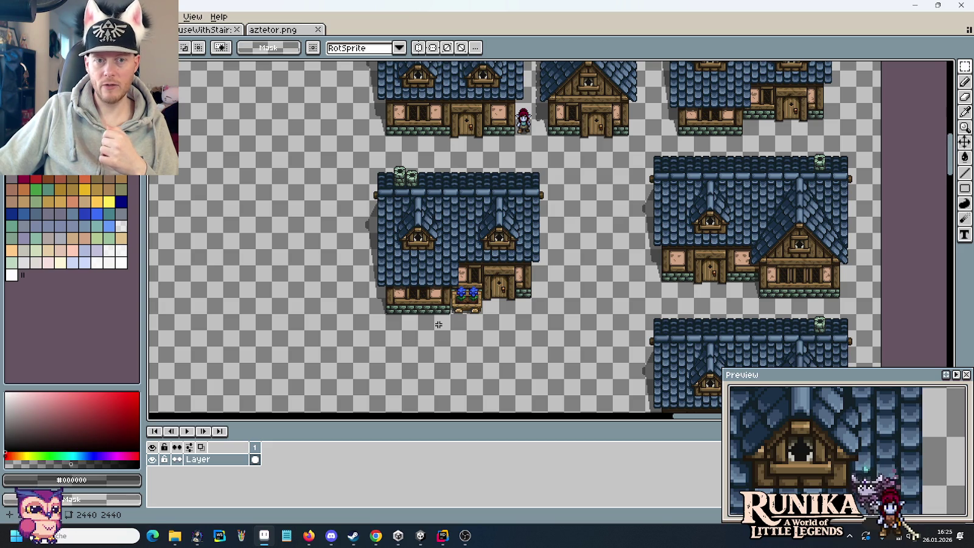
{"action": "scroll", "coordinate": [463, 219], "scroll_direction": "up", "scroll_amount": 4}
{"action": "scroll", "coordinate": [467, 278], "scroll_direction": "down", "scroll_amount": 1}
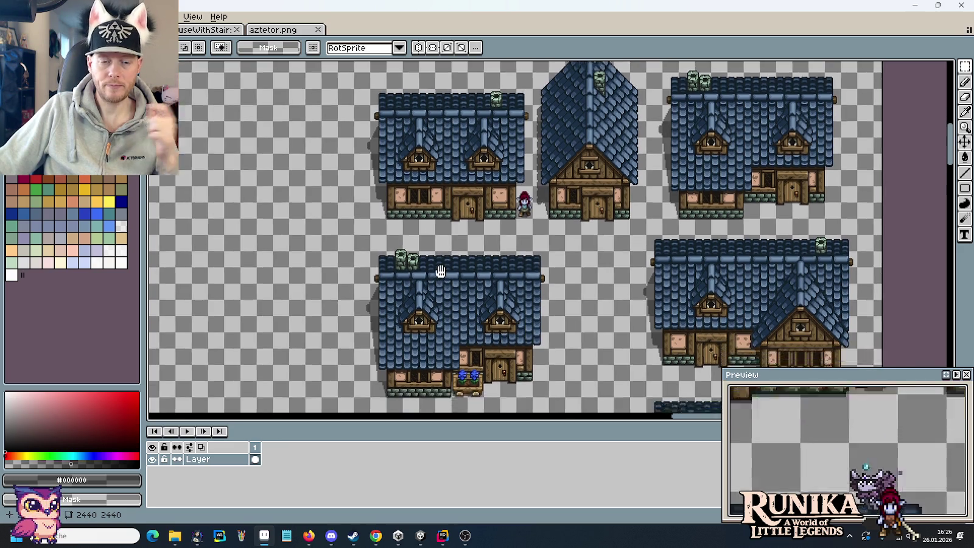
{"action": "left_click_drag", "start_coordinate": [435, 270], "coordinate": [437, 214]}
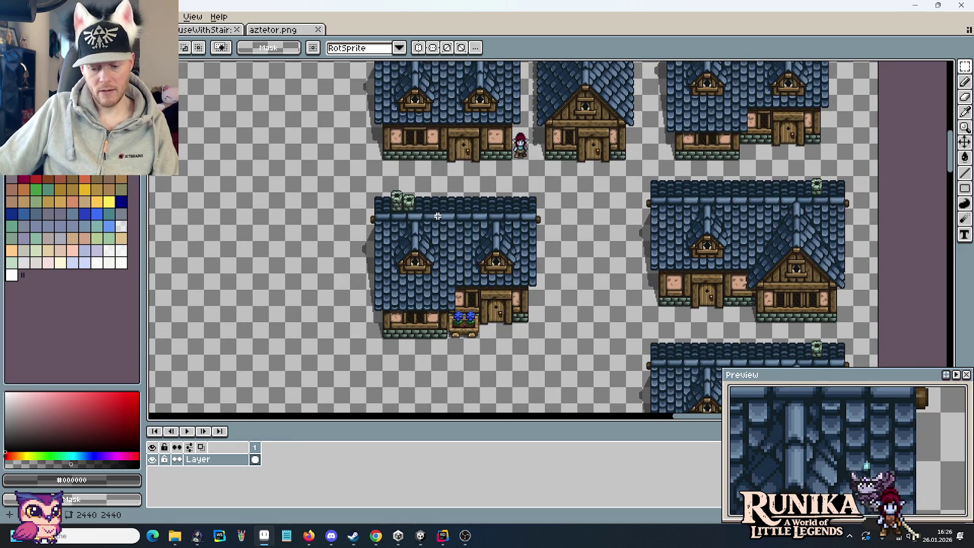
{"action": "mouse_move", "coordinate": [527, 330]}
{"action": "left_mouse_down"}
{"action": "mouse_move", "coordinate": [467, 265]}
{"action": "mouse_move", "coordinate": [362, 192]}
{"action": "left_mouse_up"}
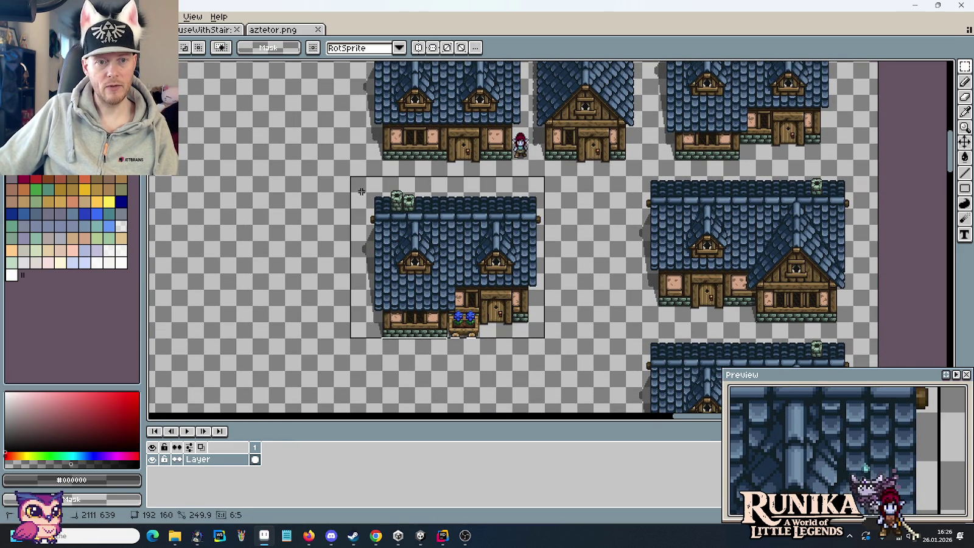
Nudge the selected house slightly up and left and commit the move
{"action": "scroll", "coordinate": [399, 283], "scroll_direction": "down", "scroll_amount": 3}
{"action": "scroll", "coordinate": [399, 283], "scroll_direction": "down", "scroll_amount": 3}
{"action": "scroll", "coordinate": [507, 281], "scroll_direction": "down", "scroll_amount": 5}
{"action": "scroll", "coordinate": [529, 188], "scroll_direction": "up", "scroll_amount": 5}
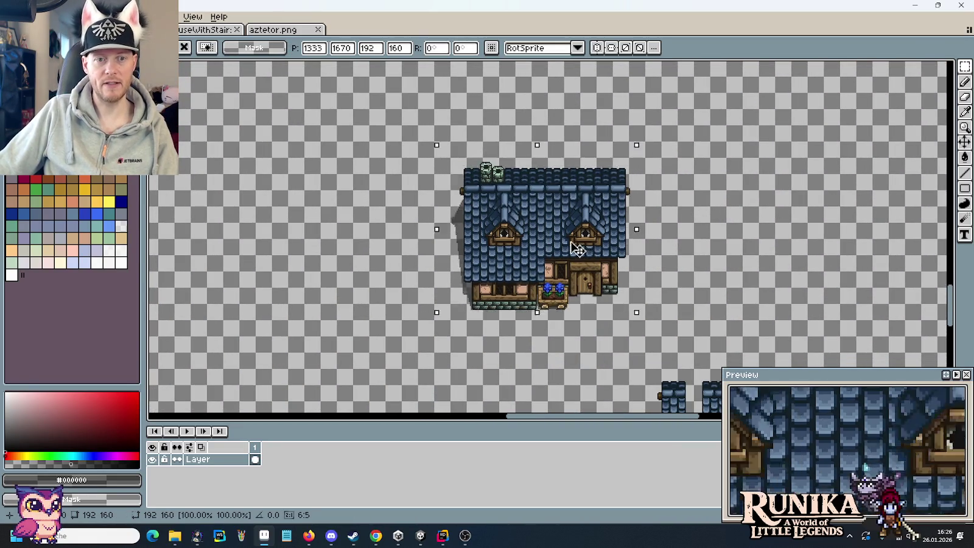
{"action": "left_click_drag", "start_coordinate": [576, 248], "coordinate": [555, 241]}
{"action": "left_click", "coordinate": [654, 237]}
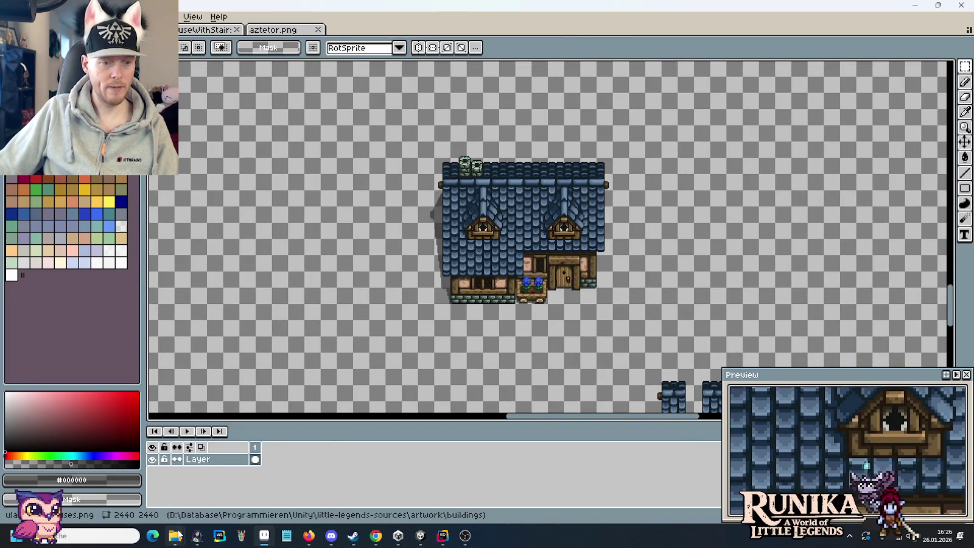
Open interdimensional-rift.png from the artwork's theme rift folder in File Explorer
{"action": "mouse_move", "coordinate": [175, 536]}
{"action": "left_click", "coordinate": [106, 481]}
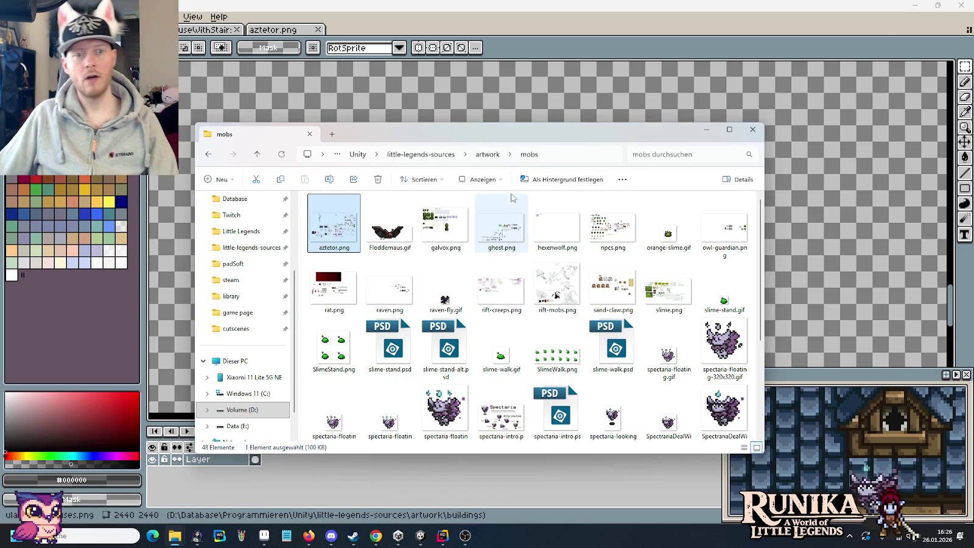
{"action": "left_click", "coordinate": [488, 154]}
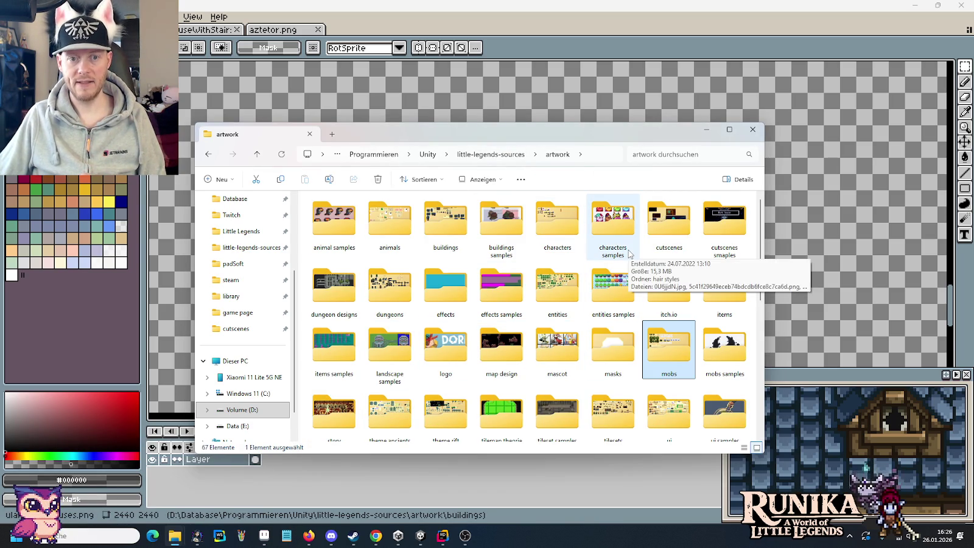
{"action": "left_click", "coordinate": [672, 233]}
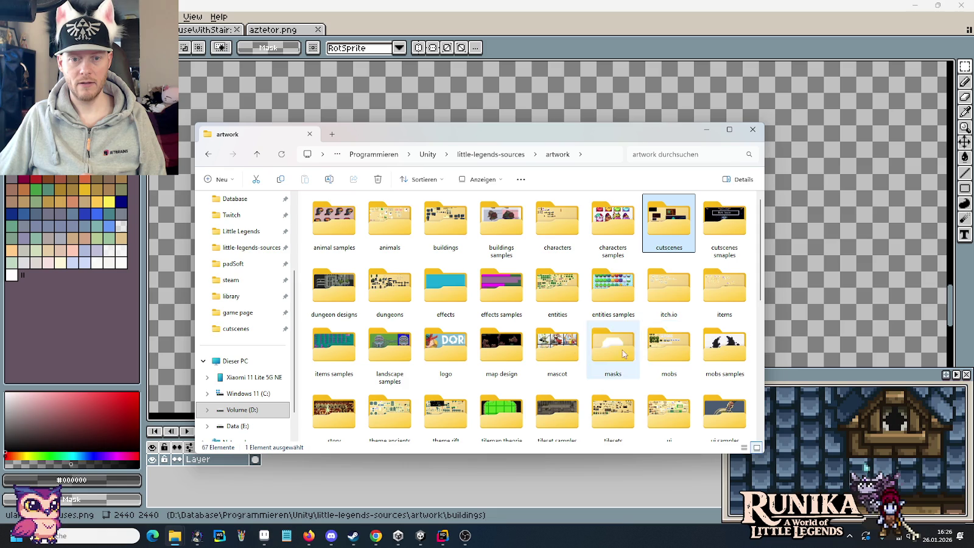
{"action": "scroll", "coordinate": [700, 307], "scroll_direction": "down", "scroll_amount": 2}
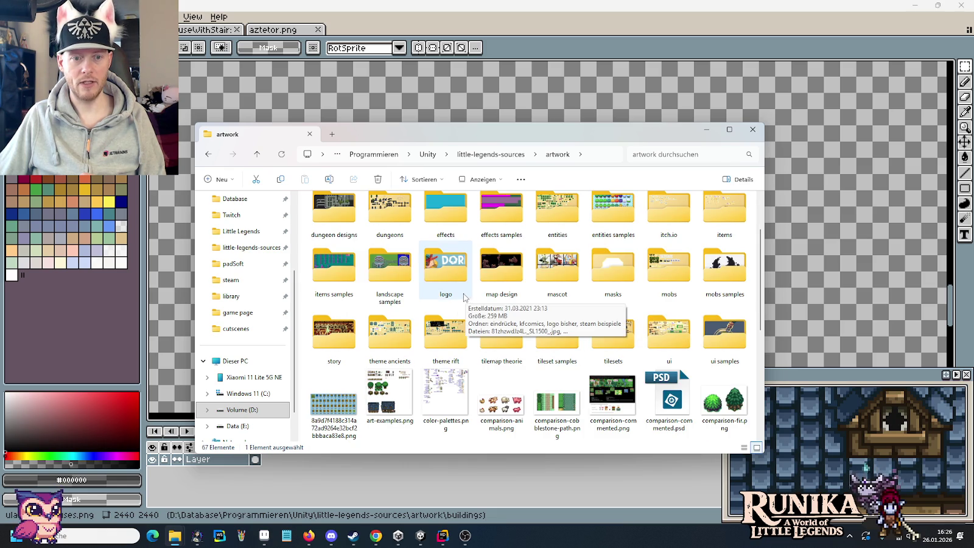
{"action": "double_click", "coordinate": [454, 337]}
{"action": "double_click", "coordinate": [391, 213]}
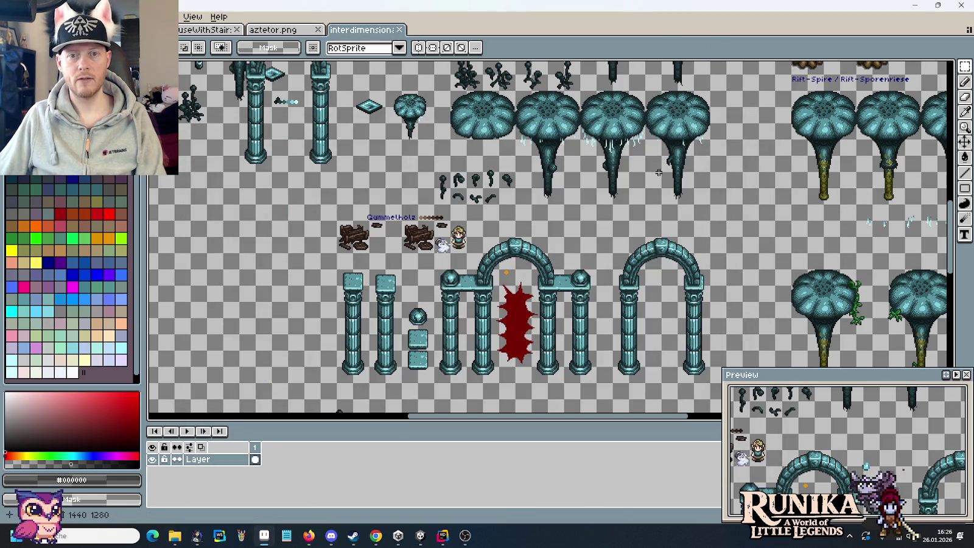
{"action": "scroll", "coordinate": [663, 146], "scroll_direction": "up", "scroll_amount": 2}
Select a dripping teal mushroom tree, with its splash, on the rift sheet
{"action": "scroll", "coordinate": [637, 224], "scroll_direction": "up", "scroll_amount": 3}
{"action": "mouse_move", "coordinate": [617, 371]}
{"action": "left_mouse_down"}
{"action": "mouse_move", "coordinate": [516, 143]}
{"action": "mouse_move", "coordinate": [483, 140]}
{"action": "left_mouse_up"}
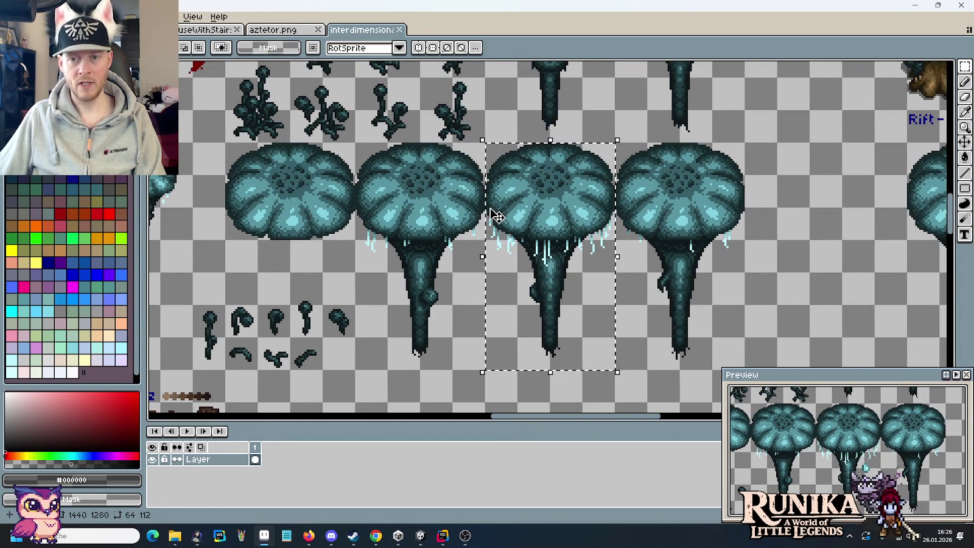
{"action": "scroll", "coordinate": [496, 214], "scroll_direction": "down", "scroll_amount": 1}
{"action": "scroll", "coordinate": [536, 195], "scroll_direction": "right", "scroll_amount": 5}
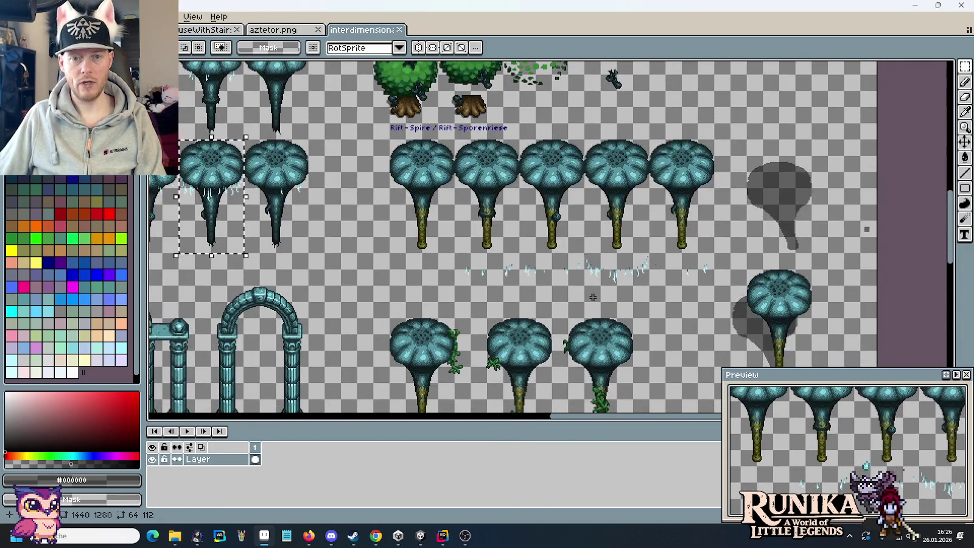
{"action": "scroll", "coordinate": [534, 195], "scroll_direction": "right", "scroll_amount": 2}
{"action": "scroll", "coordinate": [547, 219], "scroll_direction": "up", "scroll_amount": 1}
{"action": "scroll", "coordinate": [565, 246], "scroll_direction": "up", "scroll_amount": 1}
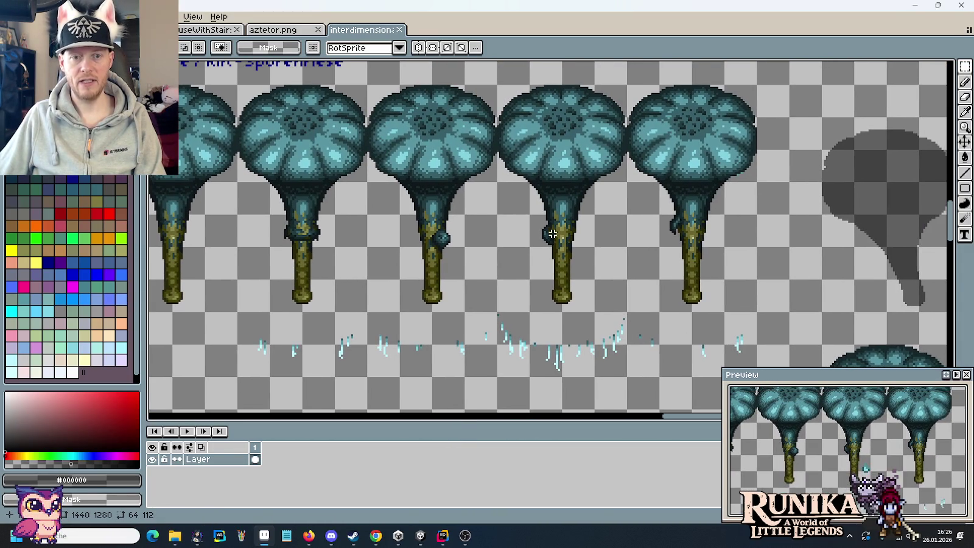
{"action": "left_click_drag", "start_coordinate": [629, 379], "coordinate": [494, 82]}
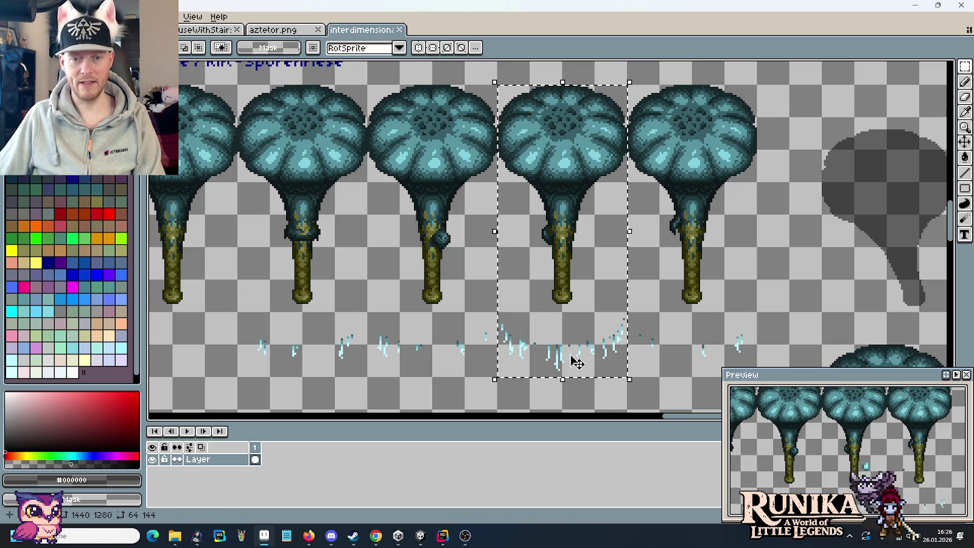
Paste the mushroom right of the blue-roofed house and move its splash drips up under the cap
{"action": "left_click", "coordinate": [206, 29]}
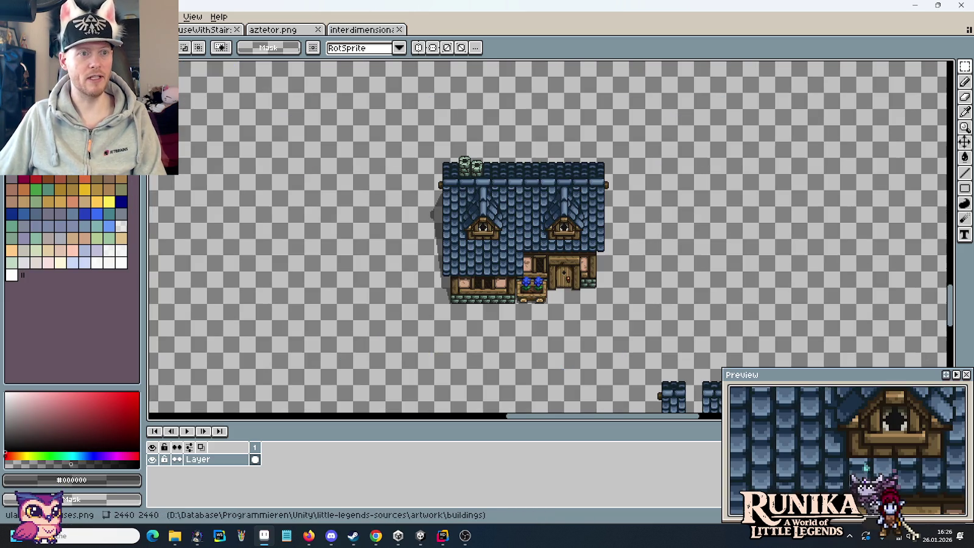
{"action": "scroll", "coordinate": [638, 235], "scroll_direction": "up", "scroll_amount": 1}
{"action": "key", "text": "ctrl+v"}
{"action": "mouse_move", "coordinate": [608, 256]}
{"action": "left_mouse_down"}
{"action": "mouse_move", "coordinate": [674, 217]}
{"action": "mouse_move", "coordinate": [695, 218]}
{"action": "left_mouse_up"}
{"action": "key", "text": "Return"}
{"action": "mouse_move", "coordinate": [782, 306]}
{"action": "left_mouse_down"}
{"action": "mouse_move", "coordinate": [650, 371]}
{"action": "mouse_move", "coordinate": [674, 199]}
{"action": "mouse_move", "coordinate": [648, 191]}
{"action": "mouse_move", "coordinate": [657, 192]}
{"action": "left_mouse_up"}
{"action": "key", "text": "Return"}
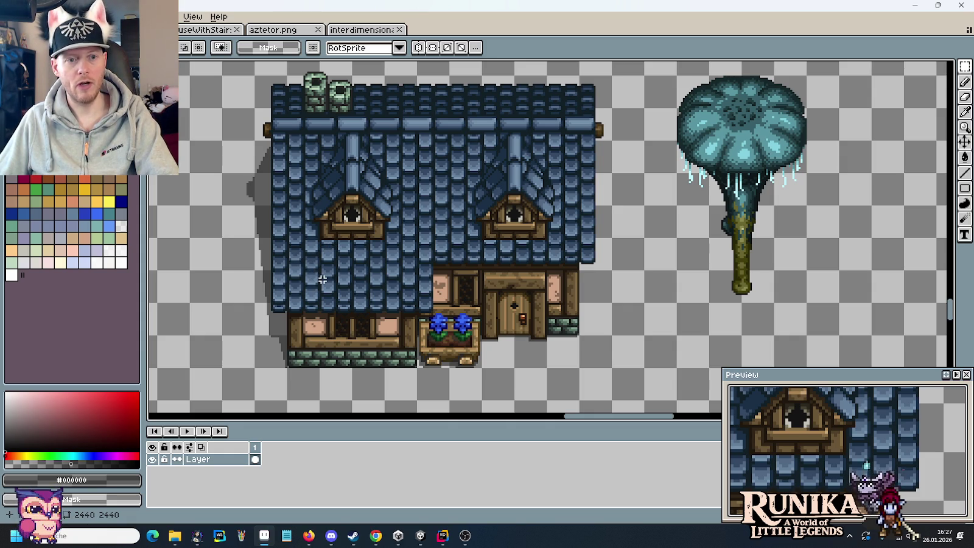
Paint the dark #121F26 gap colour over several tiles on the left of the blue roof
{"action": "scroll", "coordinate": [323, 294], "scroll_direction": "up", "scroll_amount": 3}
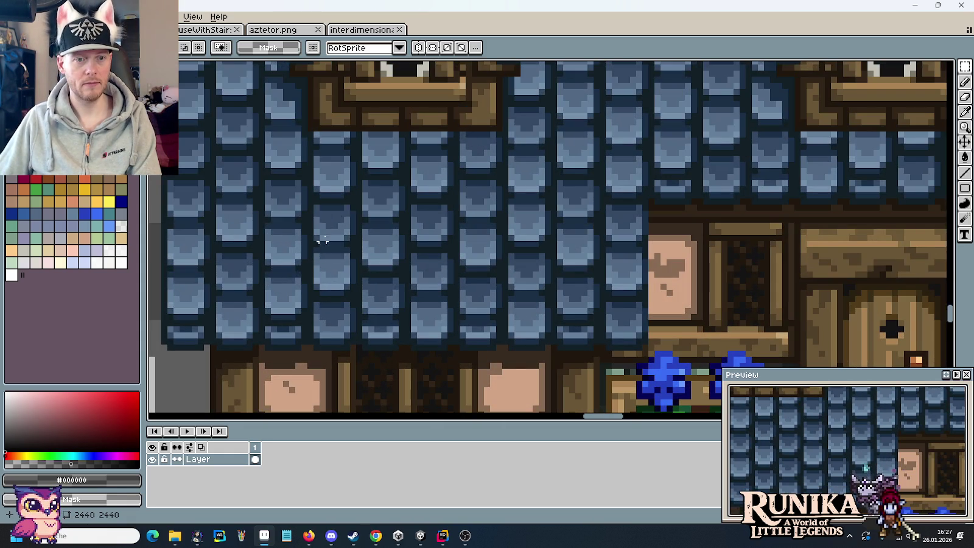
{"action": "key", "text": "b"}
{"action": "left_click", "coordinate": [325, 219], "text": "alt"}
{"action": "mouse_move", "coordinate": [290, 213]}
{"action": "left_mouse_down"}
{"action": "mouse_move", "coordinate": [272, 213]}
{"action": "mouse_move", "coordinate": [289, 182]}
{"action": "mouse_move", "coordinate": [308, 200]}
{"action": "mouse_move", "coordinate": [283, 240]}
{"action": "mouse_move", "coordinate": [296, 237]}
{"action": "mouse_move", "coordinate": [271, 252]}
{"action": "mouse_move", "coordinate": [302, 250]}
{"action": "mouse_move", "coordinate": [273, 227]}
{"action": "mouse_move", "coordinate": [341, 230]}
{"action": "mouse_move", "coordinate": [322, 209]}
{"action": "left_mouse_up"}
{"action": "mouse_move", "coordinate": [349, 150]}
{"action": "left_mouse_down"}
{"action": "mouse_move", "coordinate": [326, 168]}
{"action": "mouse_move", "coordinate": [332, 204]}
{"action": "left_mouse_up"}
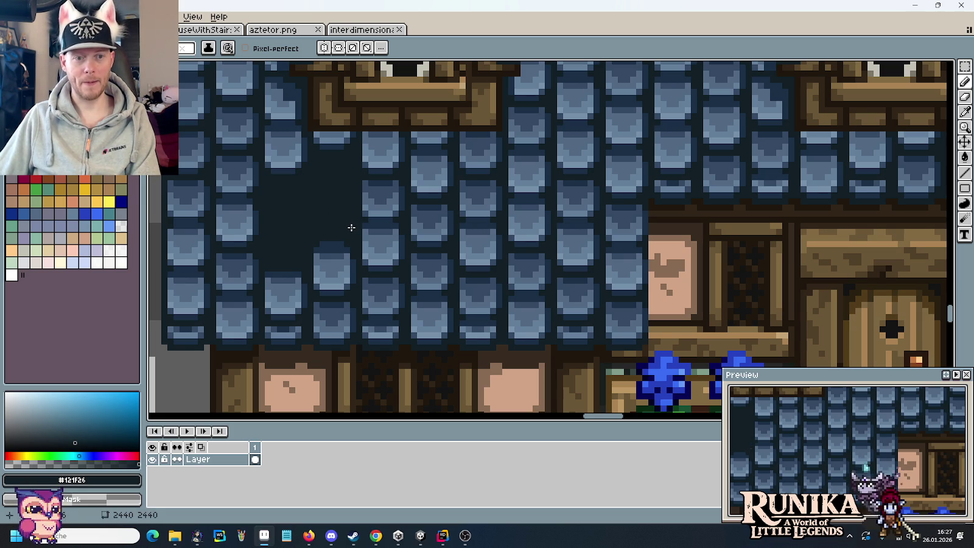
{"action": "mouse_move", "coordinate": [332, 243]}
{"action": "left_mouse_down"}
{"action": "mouse_move", "coordinate": [314, 288]}
{"action": "mouse_move", "coordinate": [329, 291]}
{"action": "mouse_move", "coordinate": [320, 281]}
{"action": "mouse_move", "coordinate": [346, 267]}
{"action": "mouse_move", "coordinate": [344, 244]}
{"action": "mouse_move", "coordinate": [333, 286]}
{"action": "mouse_move", "coordinate": [340, 263]}
{"action": "mouse_move", "coordinate": [381, 265]}
{"action": "mouse_move", "coordinate": [392, 243]}
{"action": "mouse_move", "coordinate": [368, 236]}
{"action": "left_mouse_up"}
{"action": "key", "text": "i"}
{"action": "left_click", "coordinate": [383, 215]}
{"action": "scroll", "coordinate": [387, 211], "scroll_direction": "down", "scroll_amount": 5}
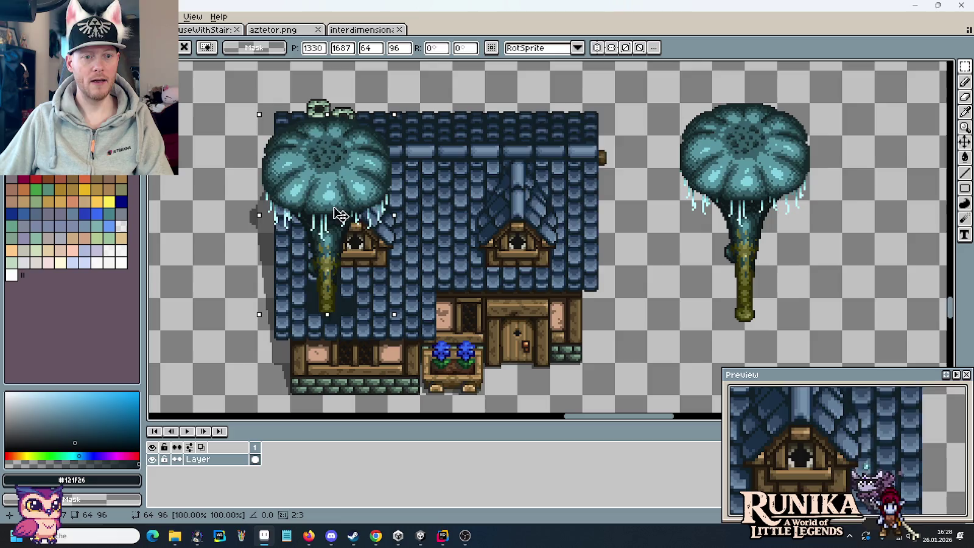
Duplicate the house and place the copy to the left of the original
{"action": "scroll", "coordinate": [407, 292], "scroll_direction": "down", "scroll_amount": 2}
{"action": "left_click_drag", "start_coordinate": [408, 292], "coordinate": [524, 277]}
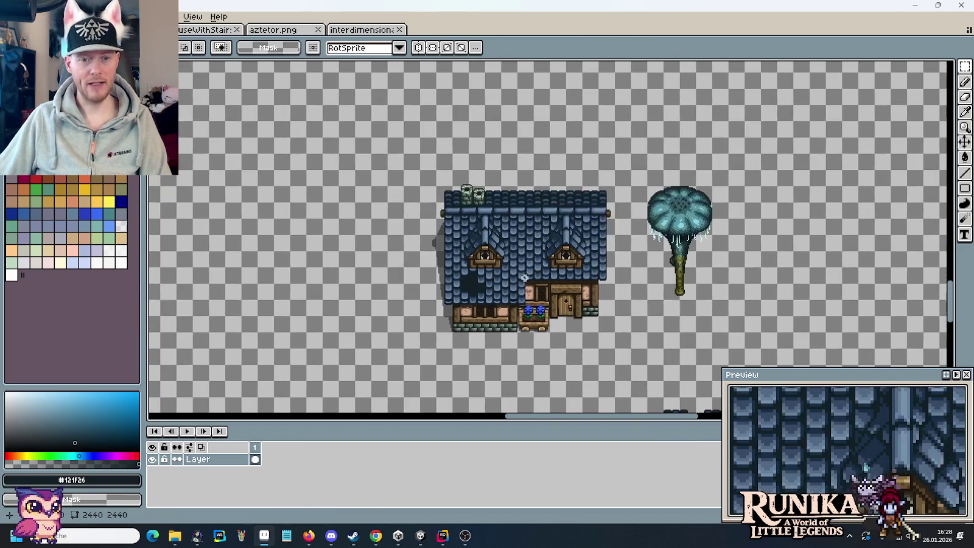
{"action": "mouse_move", "coordinate": [608, 328]}
{"action": "left_mouse_down"}
{"action": "mouse_move", "coordinate": [531, 231]}
{"action": "mouse_move", "coordinate": [424, 183]}
{"action": "mouse_move", "coordinate": [426, 170]}
{"action": "left_mouse_up"}
{"action": "key", "text": "ctrl+c"}
{"action": "key", "text": "ctrl+v"}
{"action": "mouse_move", "coordinate": [529, 261]}
{"action": "left_mouse_down"}
{"action": "mouse_move", "coordinate": [317, 260]}
{"action": "mouse_move", "coordinate": [331, 262]}
{"action": "left_mouse_up"}
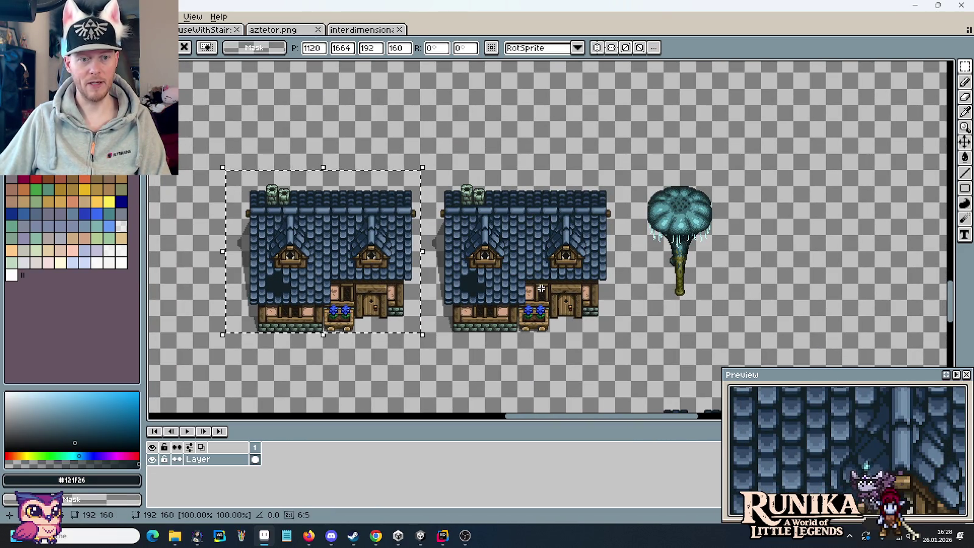
{"action": "key", "text": "Return"}
Paste a copy of the mushroom tree over the dark opening in the roof
{"action": "scroll", "coordinate": [597, 309], "scroll_direction": "up", "scroll_amount": 2}
{"action": "scroll", "coordinate": [669, 299], "scroll_direction": "up", "scroll_amount": 1}
{"action": "left_click_drag", "start_coordinate": [843, 290], "coordinate": [685, 101]}
{"action": "key", "text": "ctrl+c"}
{"action": "key", "text": "ctrl+v"}
{"action": "left_click_drag", "start_coordinate": [761, 207], "coordinate": [398, 213]}
{"action": "scroll", "coordinate": [398, 213], "scroll_direction": "up", "scroll_amount": 2}
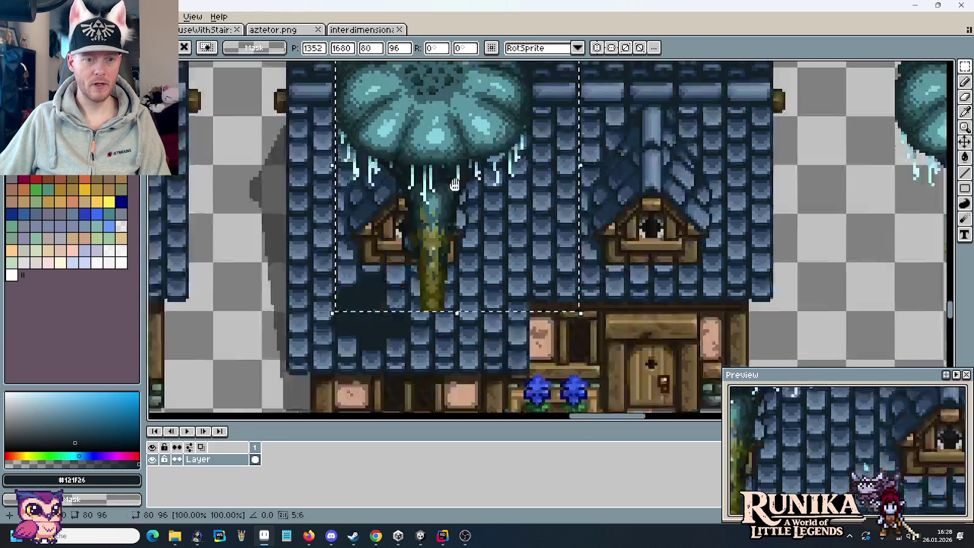
{"action": "scroll", "coordinate": [560, 197], "scroll_direction": "up", "scroll_amount": 1}
{"action": "left_click_drag", "start_coordinate": [543, 196], "coordinate": [462, 228]}
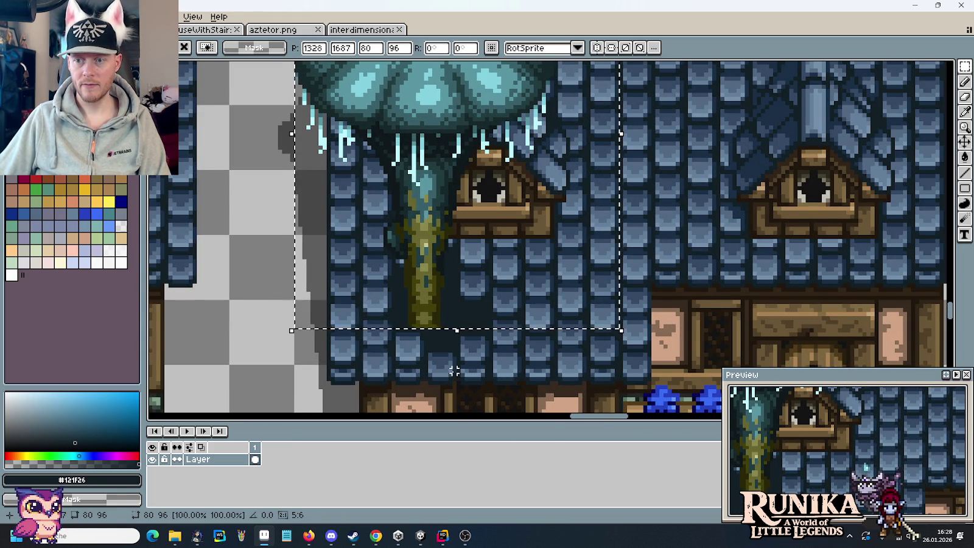
{"action": "left_click", "coordinate": [453, 365]}
Copy a 15×12 patch of roof tiles from below the trunk onto empty canvas
{"action": "scroll", "coordinate": [446, 354], "scroll_direction": "up", "scroll_amount": 1}
{"action": "left_click_drag", "start_coordinate": [446, 354], "coordinate": [469, 260]}
{"action": "scroll", "coordinate": [469, 262], "scroll_direction": "up", "scroll_amount": 1}
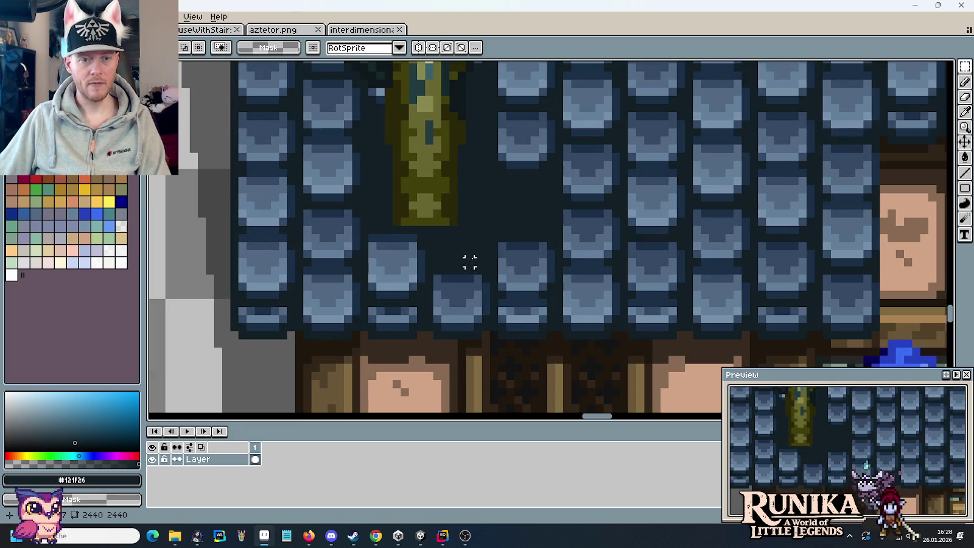
{"action": "left_click_drag", "start_coordinate": [359, 224], "coordinate": [483, 324]}
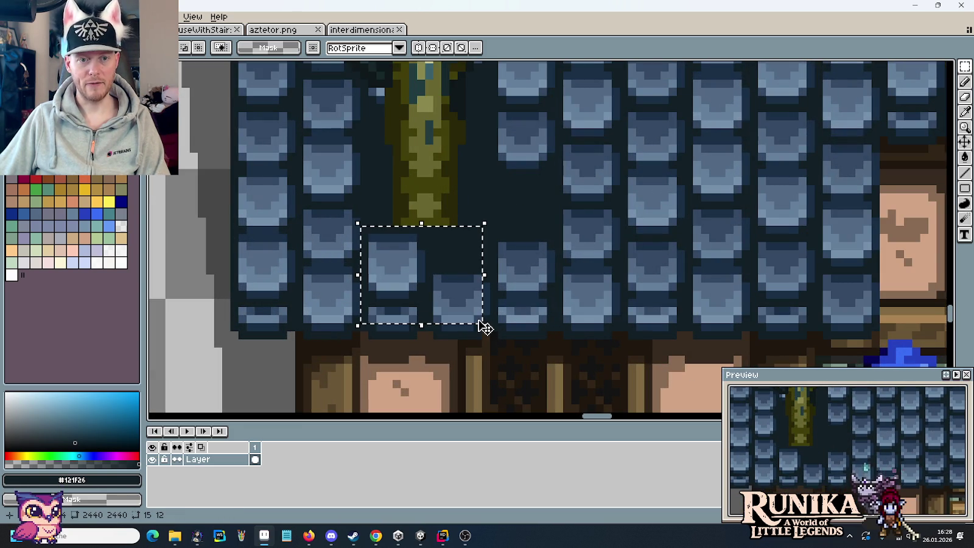
{"action": "scroll", "coordinate": [483, 326], "scroll_direction": "down", "scroll_amount": 1}
{"action": "scroll", "coordinate": [569, 270], "scroll_direction": "right", "scroll_amount": 3}
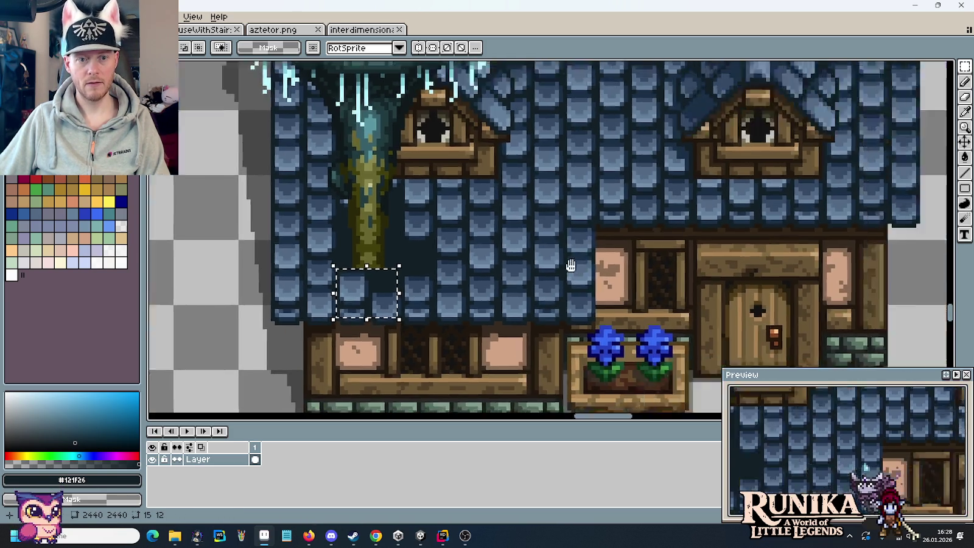
{"action": "scroll", "coordinate": [665, 233], "scroll_direction": "up", "scroll_amount": 1}
{"action": "scroll", "coordinate": [787, 228], "scroll_direction": "right", "scroll_amount": 1}
{"action": "mouse_move", "coordinate": [786, 229]}
{"action": "left_mouse_down"}
{"action": "mouse_move", "coordinate": [493, 261]}
{"action": "mouse_move", "coordinate": [551, 247]}
{"action": "left_mouse_up"}
{"action": "key", "text": "ctrl+v"}
{"action": "key", "text": "b"}
{"action": "scroll", "coordinate": [596, 234], "scroll_direction": "up", "scroll_amount": 3}
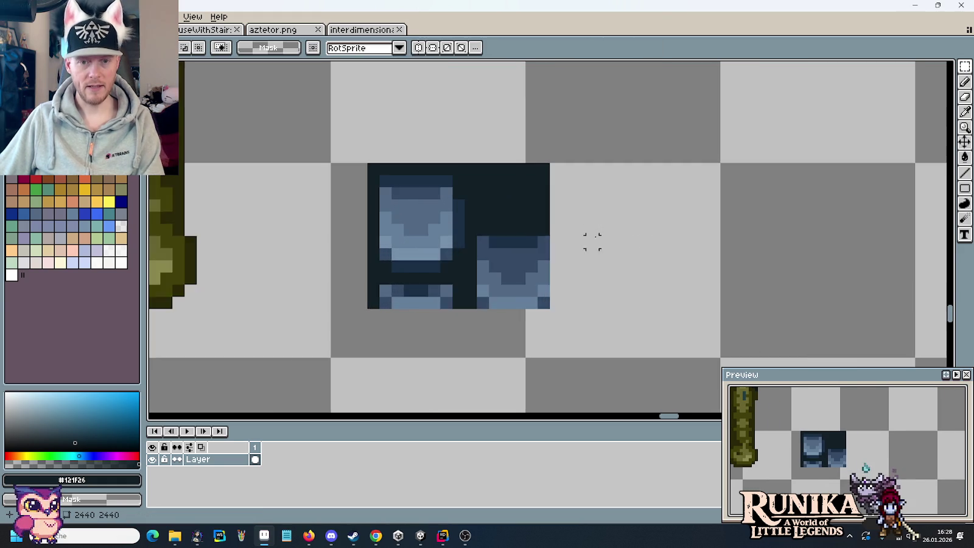
Erase the dark background pixels around the copied roof tiles
{"action": "mouse_move", "coordinate": [376, 209]}
{"action": "left_mouse_down"}
{"action": "mouse_move", "coordinate": [378, 191]}
{"action": "mouse_move", "coordinate": [537, 198]}
{"action": "left_mouse_up"}
{"action": "mouse_move", "coordinate": [384, 183]}
{"action": "left_mouse_down"}
{"action": "mouse_move", "coordinate": [377, 98]}
{"action": "mouse_move", "coordinate": [437, 149]}
{"action": "mouse_move", "coordinate": [398, 163]}
{"action": "mouse_move", "coordinate": [490, 172]}
{"action": "left_mouse_up"}
{"action": "left_click", "coordinate": [550, 171]}
{"action": "scroll", "coordinate": [551, 172], "scroll_direction": "down", "scroll_amount": 3}
{"action": "left_click_drag", "start_coordinate": [550, 172], "coordinate": [653, 221]}
Select the cleaned tile pieces and move them over the tree trunk's base on the roof
{"action": "key", "text": "m"}
{"action": "left_click_drag", "start_coordinate": [529, 182], "coordinate": [646, 274]}
{"action": "scroll", "coordinate": [645, 274], "scroll_direction": "down", "scroll_amount": 1}
{"action": "mouse_move", "coordinate": [277, 225]}
{"action": "left_mouse_down"}
{"action": "mouse_move", "coordinate": [880, 211]}
{"action": "mouse_move", "coordinate": [681, 206]}
{"action": "mouse_move", "coordinate": [370, 311]}
{"action": "left_mouse_up"}
{"action": "left_click_drag", "start_coordinate": [431, 92], "coordinate": [509, 414]}
{"action": "scroll", "coordinate": [730, 221], "scroll_direction": "right", "scroll_amount": 10}
{"action": "left_click_drag", "start_coordinate": [730, 221], "coordinate": [341, 300]}
{"action": "mouse_move", "coordinate": [515, 185]}
{"action": "left_mouse_down"}
{"action": "mouse_move", "coordinate": [646, 304]}
{"action": "mouse_move", "coordinate": [655, 266]}
{"action": "mouse_move", "coordinate": [651, 274]}
{"action": "mouse_move", "coordinate": [550, 270]}
{"action": "left_mouse_up"}
{"action": "key", "text": "u"}
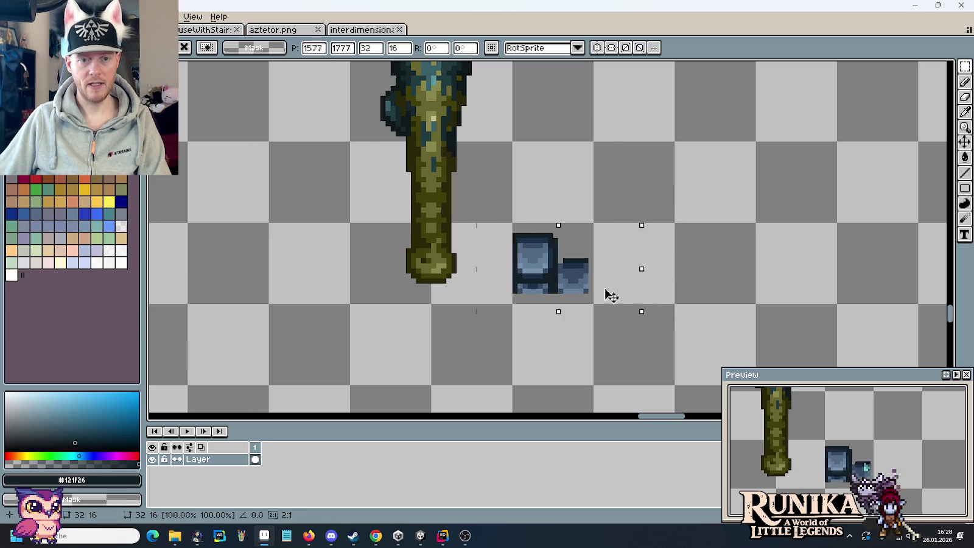
{"action": "left_click_drag", "start_coordinate": [608, 293], "coordinate": [463, 289]}
{"action": "key", "text": "Up"}
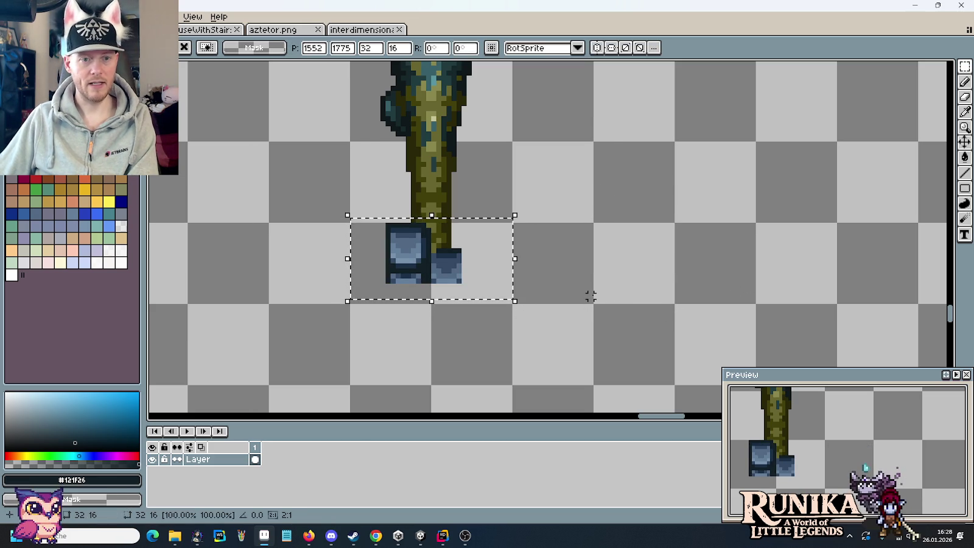
{"action": "left_click", "coordinate": [588, 294]}
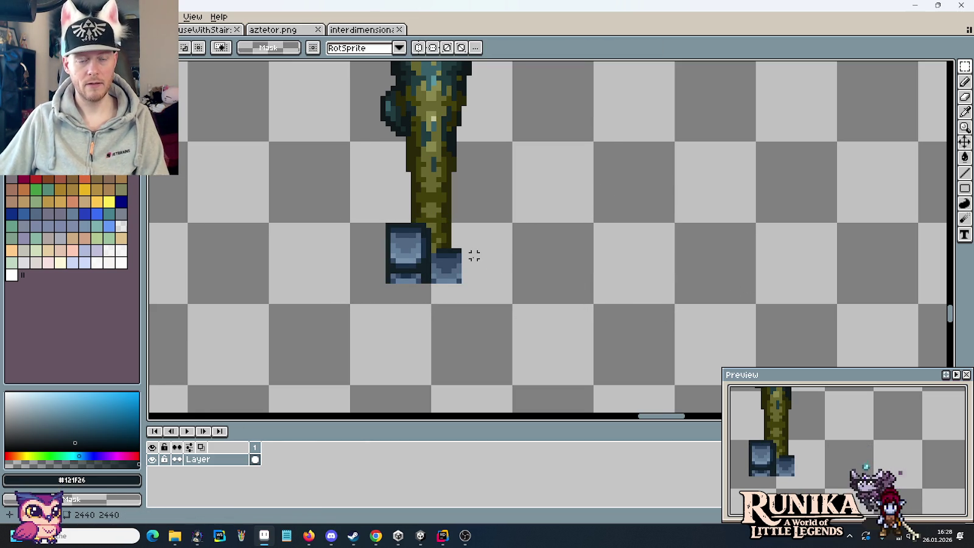
Shift the tile pieces so they fully cover the trunk's base
{"action": "scroll", "coordinate": [487, 258], "scroll_direction": "down", "scroll_amount": 2}
{"action": "left_click_drag", "start_coordinate": [406, 240], "coordinate": [498, 263]}
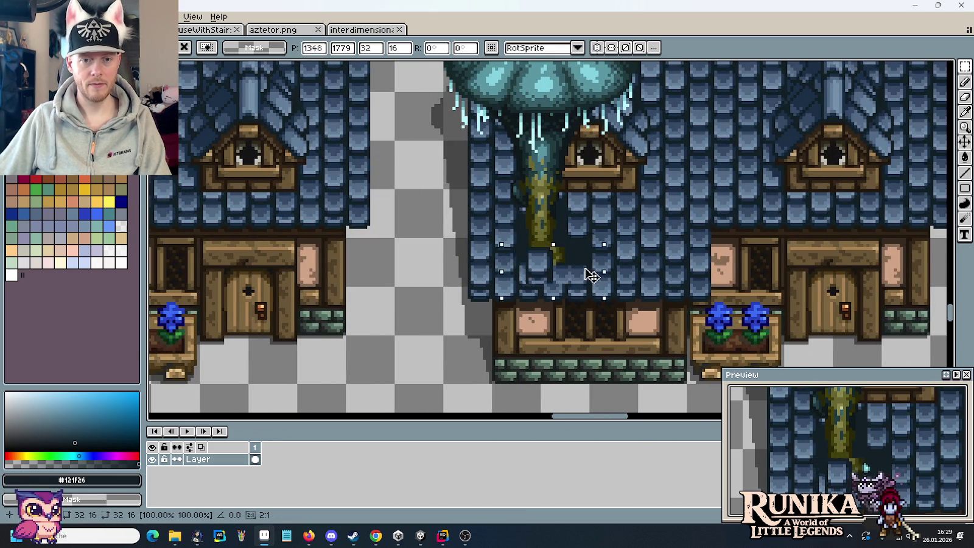
{"action": "mouse_move", "coordinate": [591, 275]}
{"action": "left_mouse_down"}
{"action": "mouse_move", "coordinate": [615, 277]}
{"action": "mouse_move", "coordinate": [570, 283]}
{"action": "left_mouse_up"}
{"action": "scroll", "coordinate": [581, 281], "scroll_direction": "up", "scroll_amount": 2}
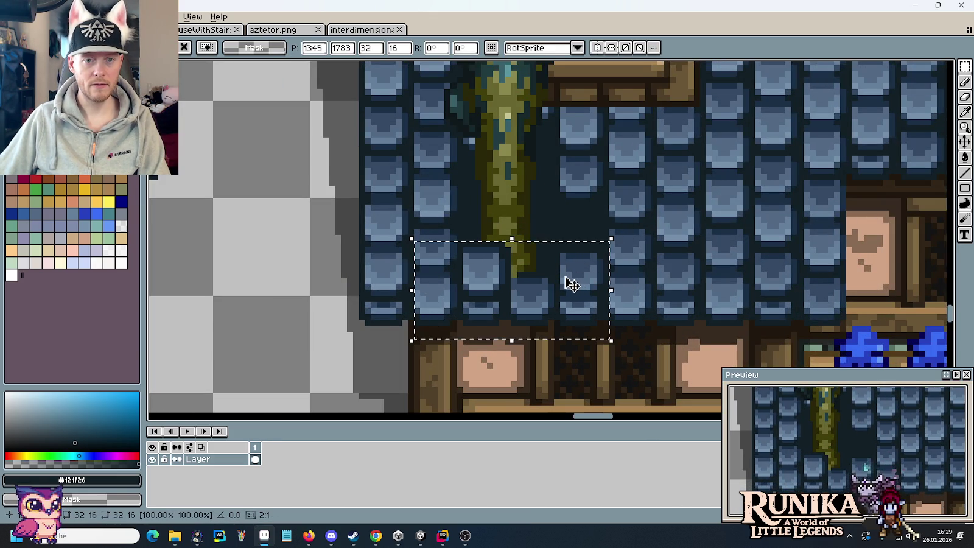
{"action": "left_click", "coordinate": [651, 248]}
Pan and zoom to compare the two houses with the tree growing through the roof
{"action": "scroll", "coordinate": [578, 211], "scroll_direction": "down", "scroll_amount": 4}
{"action": "scroll", "coordinate": [658, 187], "scroll_direction": "up", "scroll_amount": 3}
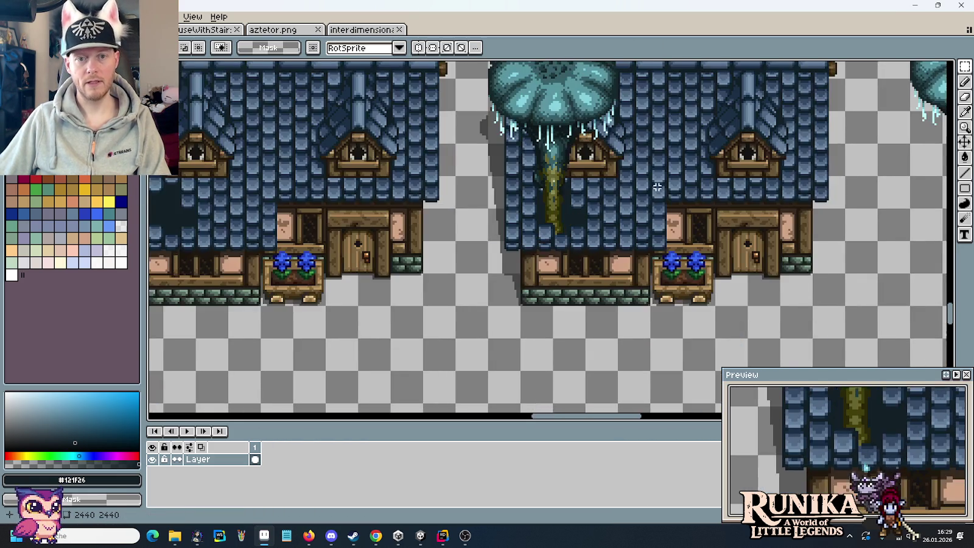
{"action": "left_click_drag", "start_coordinate": [657, 188], "coordinate": [612, 225]}
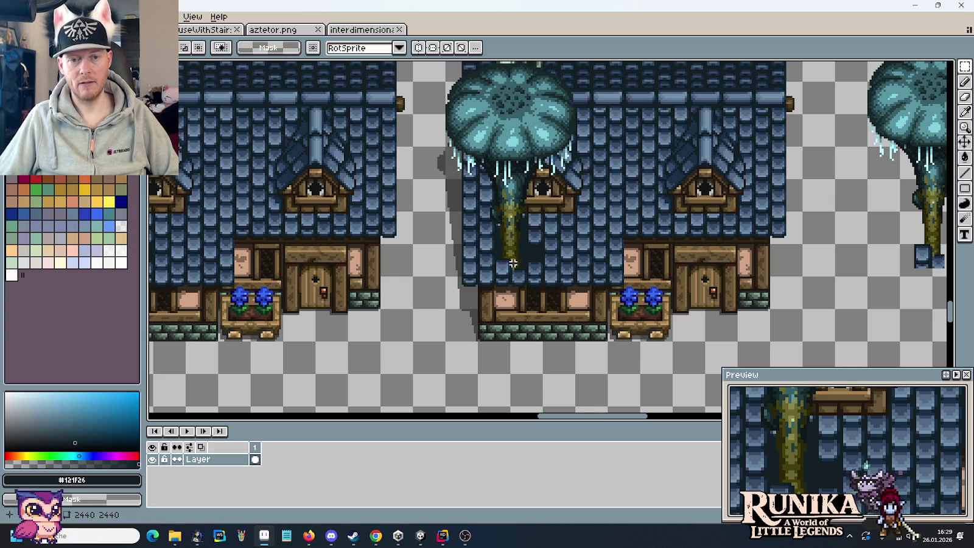
{"action": "scroll", "coordinate": [528, 271], "scroll_direction": "up", "scroll_amount": 3}
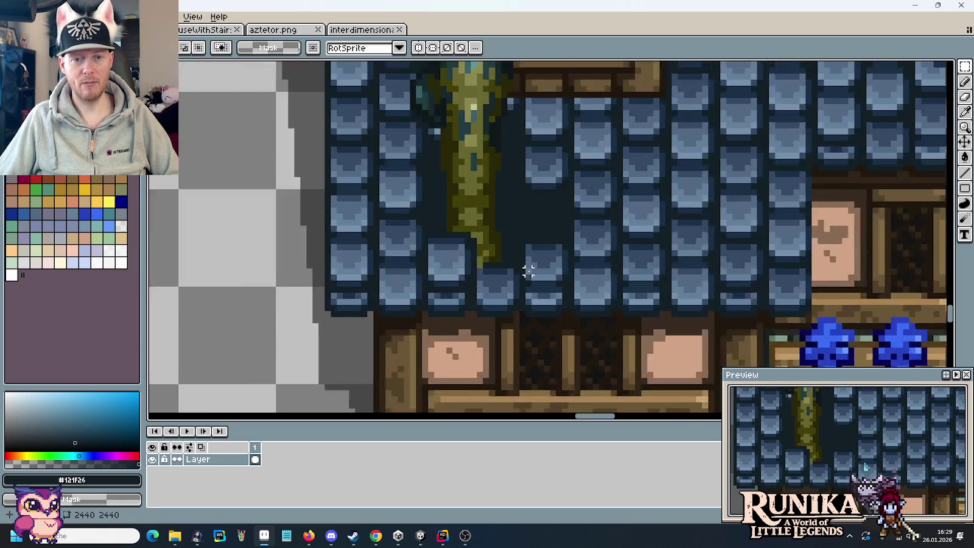
{"action": "scroll", "coordinate": [528, 271], "scroll_direction": "up", "scroll_amount": 1}
{"action": "key", "text": "b"}
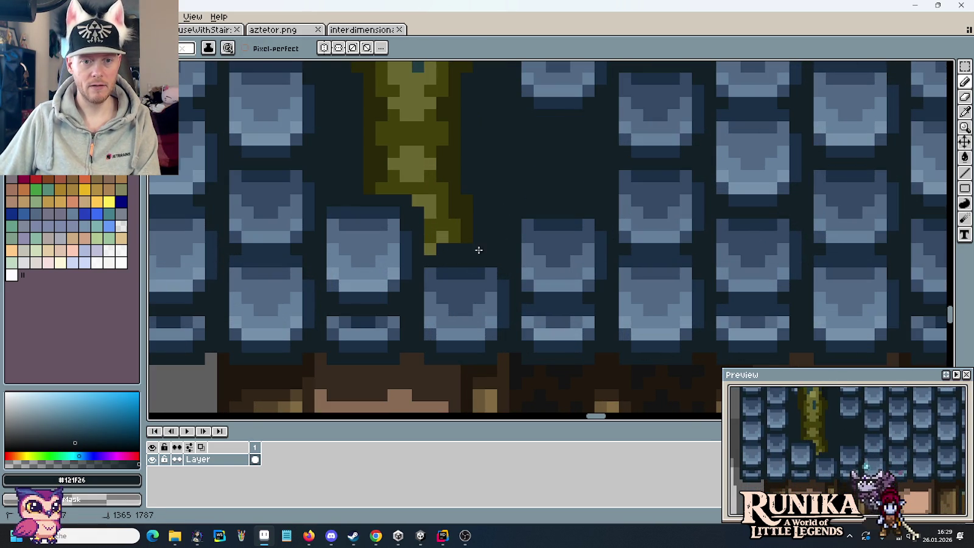
{"action": "scroll", "coordinate": [541, 274], "scroll_direction": "down", "scroll_amount": 3}
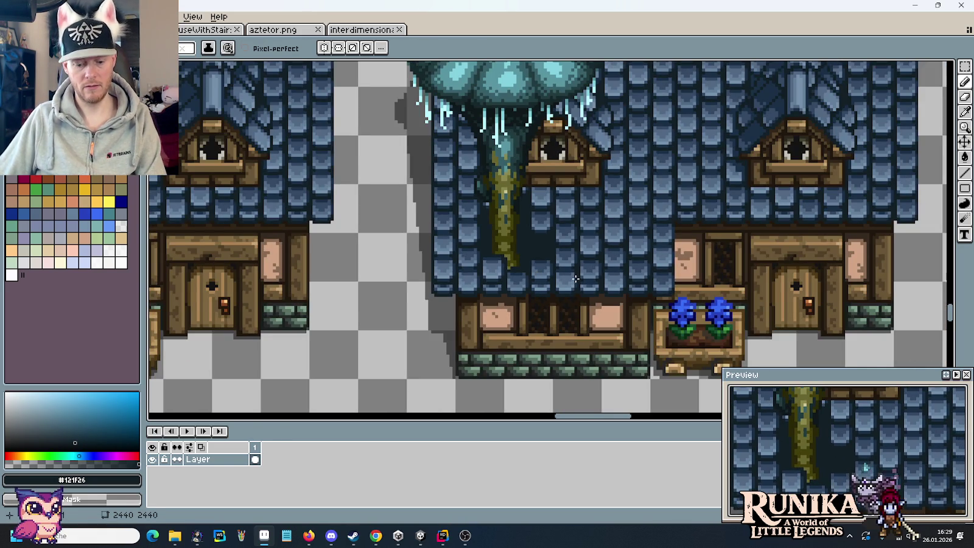
{"action": "key", "text": "b"}
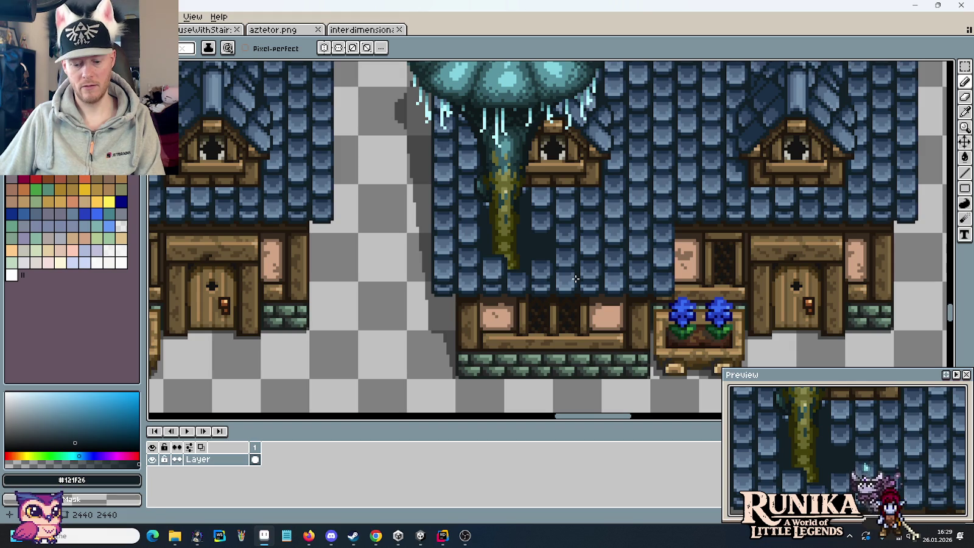
{"action": "key", "text": "m"}
{"action": "scroll", "coordinate": [576, 278], "scroll_direction": "down", "scroll_amount": 3}
{"action": "scroll", "coordinate": [603, 266], "scroll_direction": "up", "scroll_amount": 2}
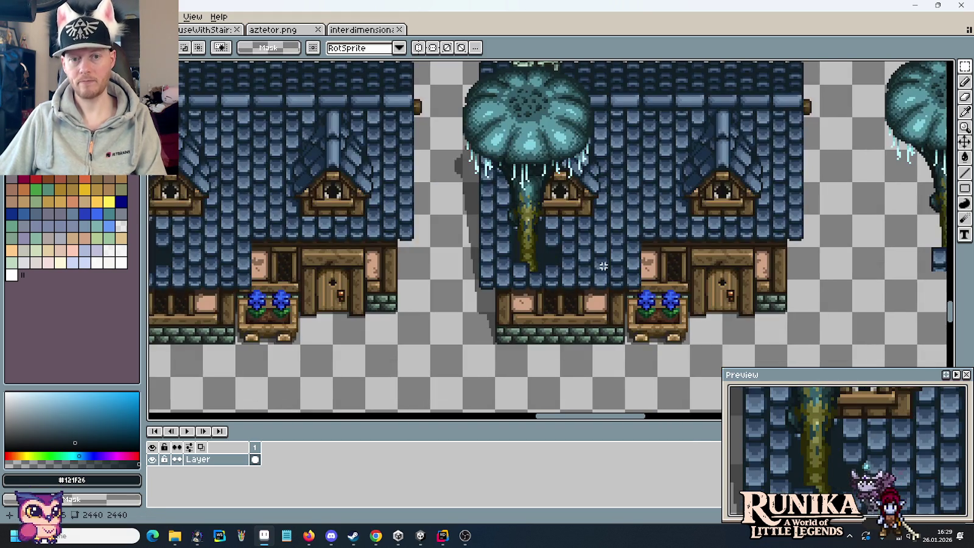
{"action": "scroll", "coordinate": [584, 259], "scroll_direction": "down", "scroll_amount": 1}
{"action": "scroll", "coordinate": [563, 248], "scroll_direction": "up", "scroll_amount": 1}
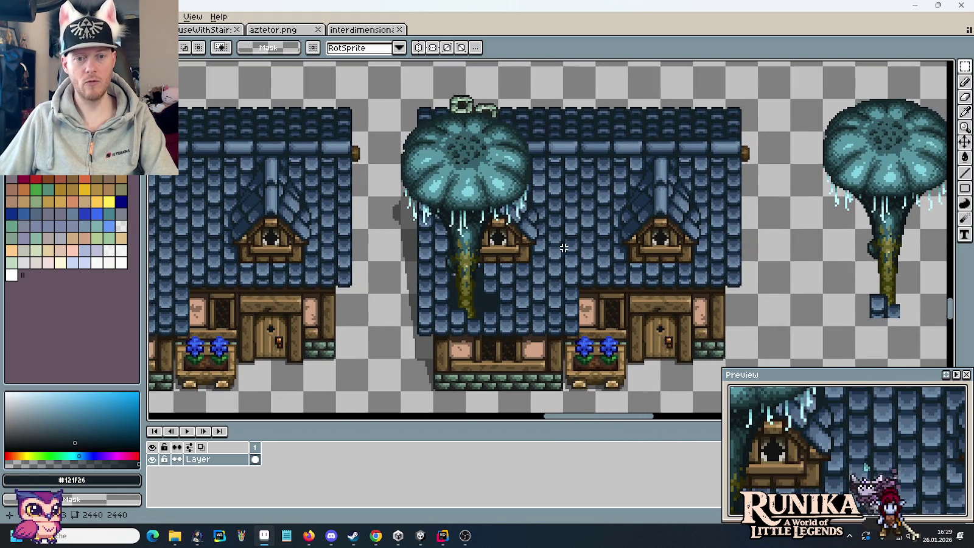
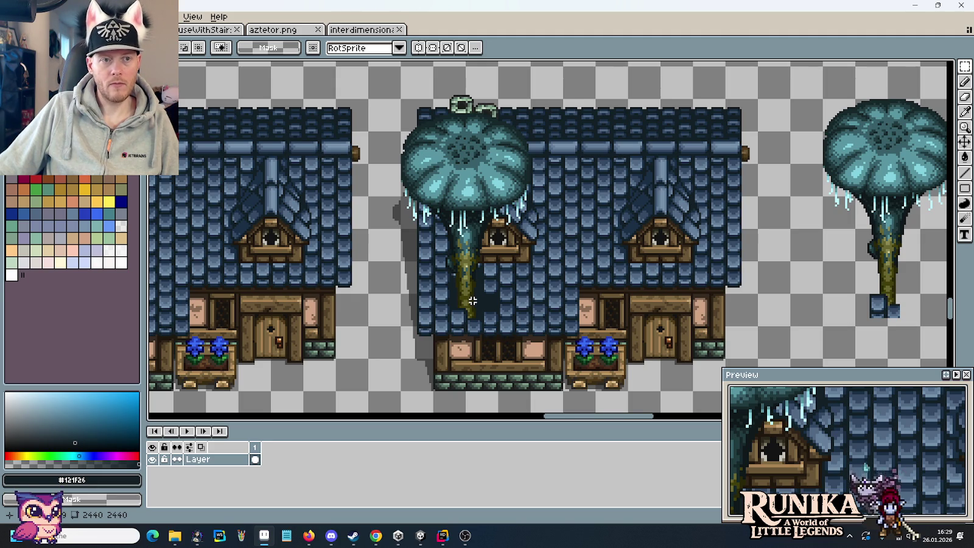
Open ulan-mor-castles.png from artwork > buildings by dragging it into Aseprite
{"action": "mouse_move", "coordinate": [174, 535]}
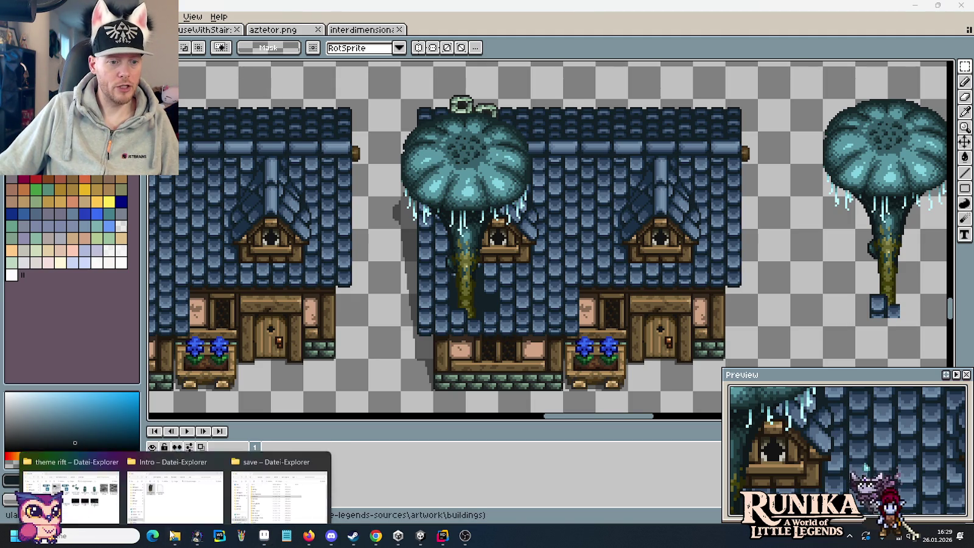
{"action": "left_click", "coordinate": [107, 486]}
{"action": "left_click", "coordinate": [489, 154]}
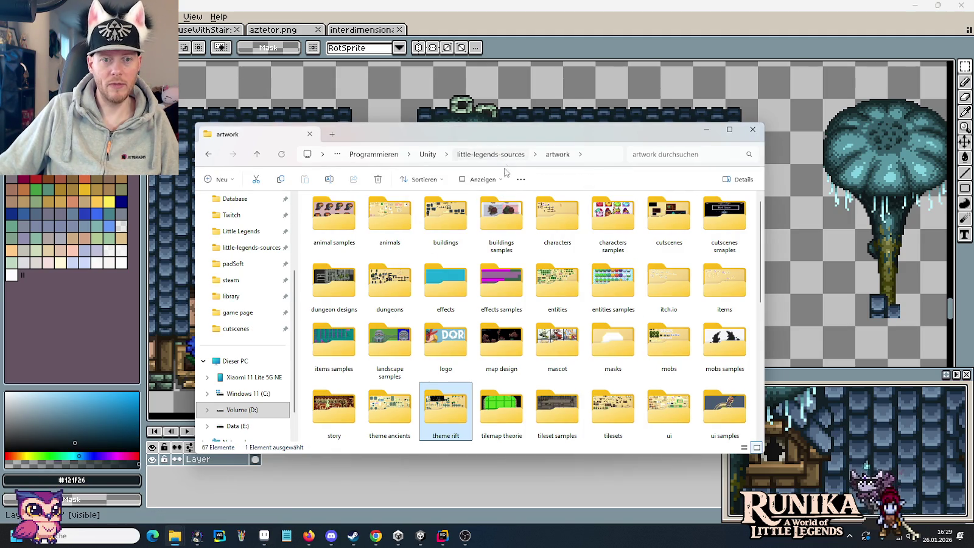
{"action": "double_click", "coordinate": [441, 225]}
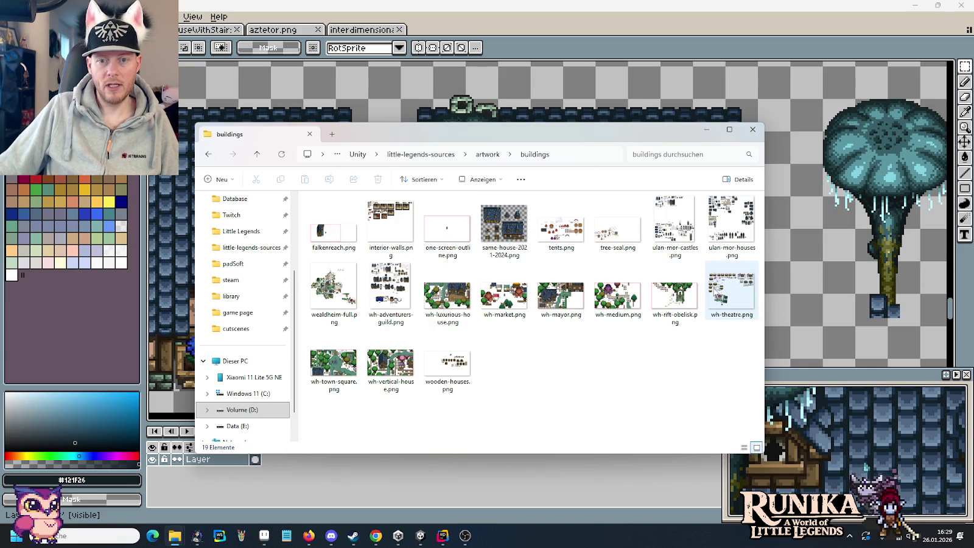
{"action": "left_click_drag", "start_coordinate": [674, 225], "coordinate": [815, 341]}
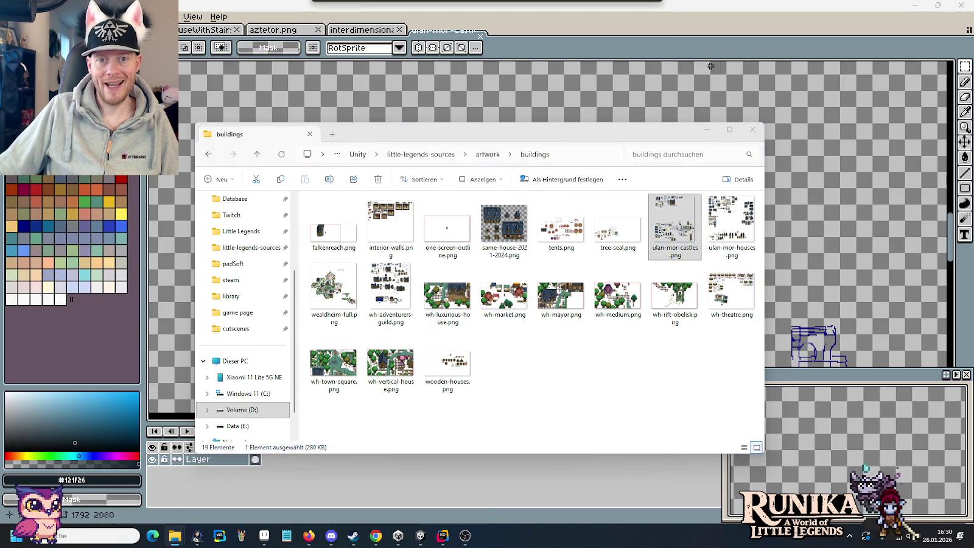
Select the ruined green-stone castle tower on the castle sheet and copy it
{"action": "scroll", "coordinate": [539, 320], "scroll_direction": "down", "scroll_amount": 10}
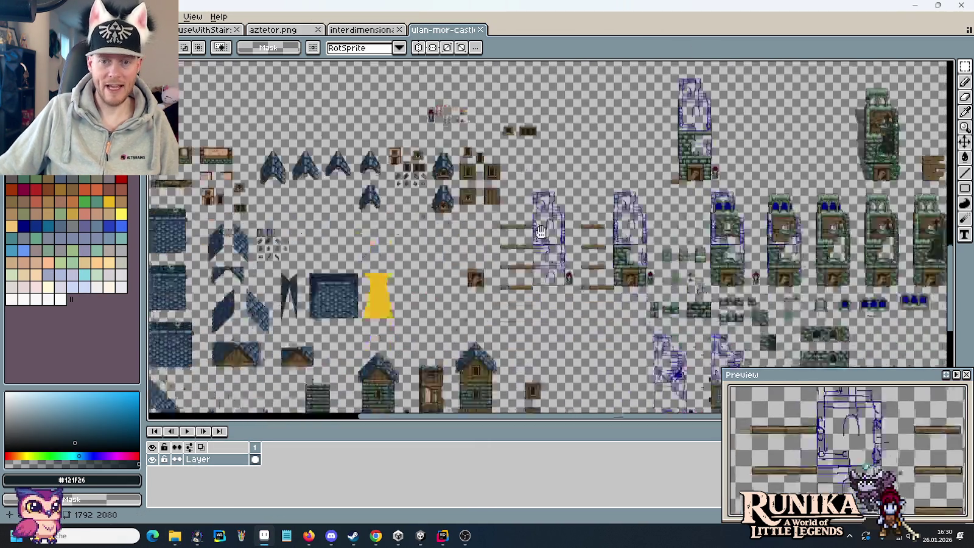
{"action": "scroll", "coordinate": [697, 177], "scroll_direction": "up", "scroll_amount": 5}
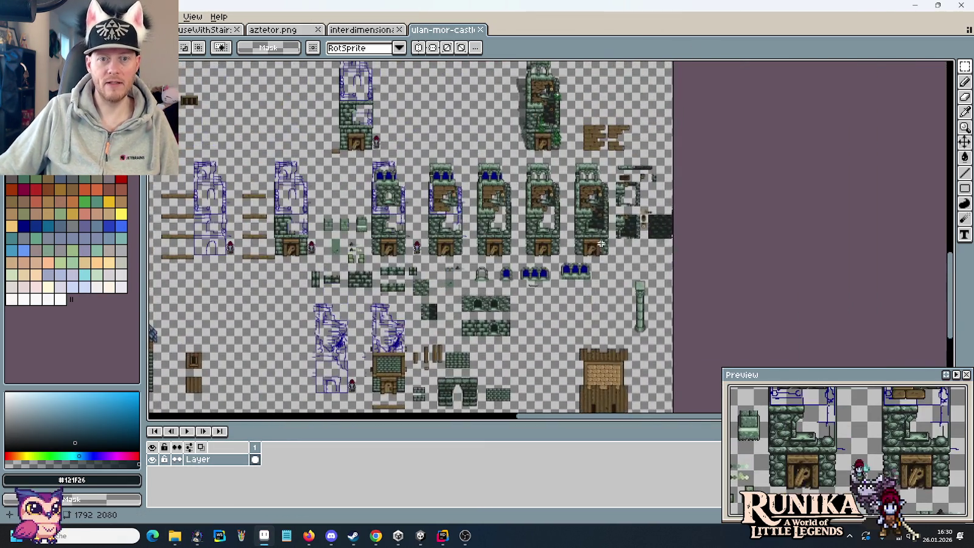
{"action": "scroll", "coordinate": [621, 182], "scroll_direction": "up", "scroll_amount": 3}
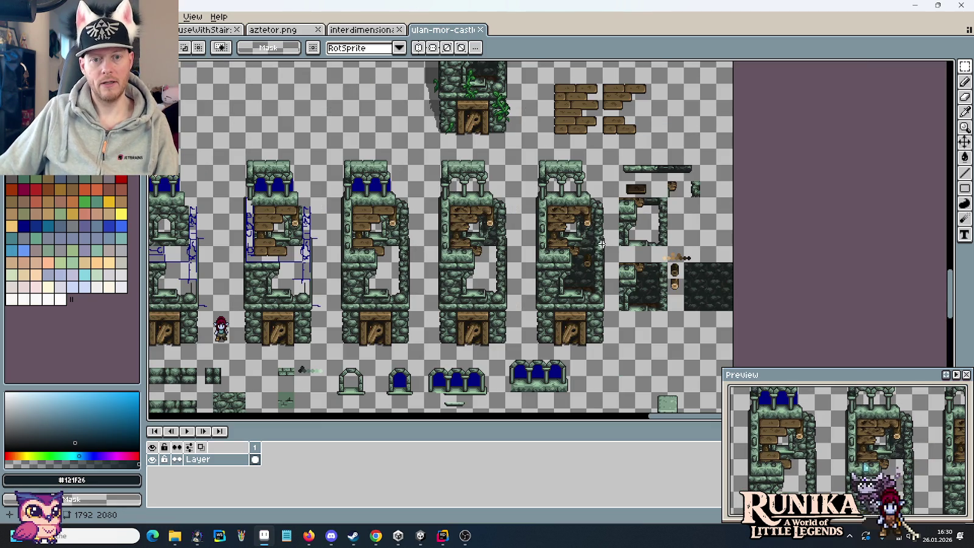
{"action": "mouse_move", "coordinate": [617, 359]}
{"action": "left_mouse_down"}
{"action": "mouse_move", "coordinate": [569, 291]}
{"action": "mouse_move", "coordinate": [545, 161]}
{"action": "mouse_move", "coordinate": [523, 153]}
{"action": "left_mouse_up"}
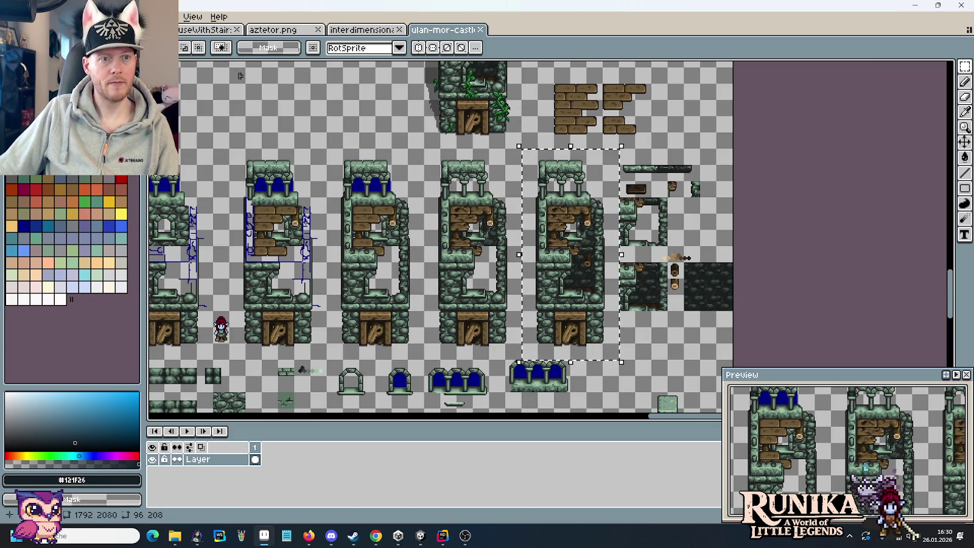
{"action": "key", "text": "ctrl+c"}
{"action": "scroll", "coordinate": [516, 247], "scroll_direction": "down", "scroll_amount": 3}
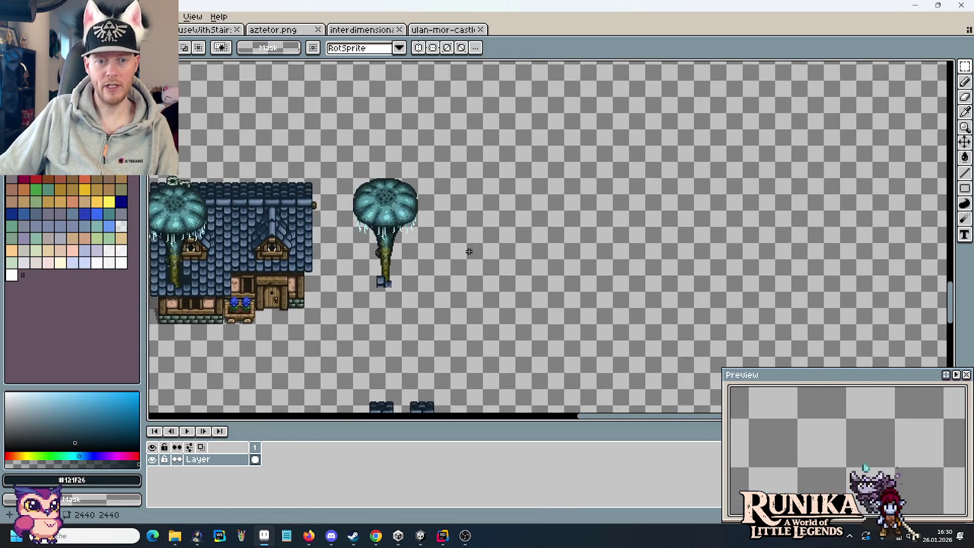
Paste the ruined tower to the right of the teal mushroom tree, then show the interdimensional-rift sheet
{"action": "scroll", "coordinate": [516, 246], "scroll_direction": "up", "scroll_amount": 3}
{"action": "key", "text": "ctrl+v"}
{"action": "mouse_move", "coordinate": [435, 250]}
{"action": "left_mouse_down"}
{"action": "mouse_move", "coordinate": [550, 207]}
{"action": "mouse_move", "coordinate": [531, 214]}
{"action": "left_mouse_up"}
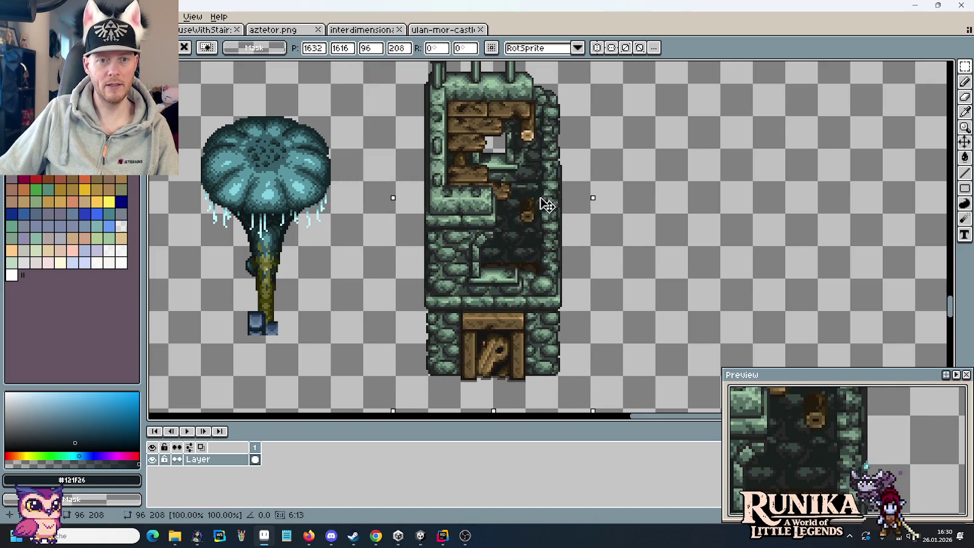
{"action": "left_click", "coordinate": [676, 228]}
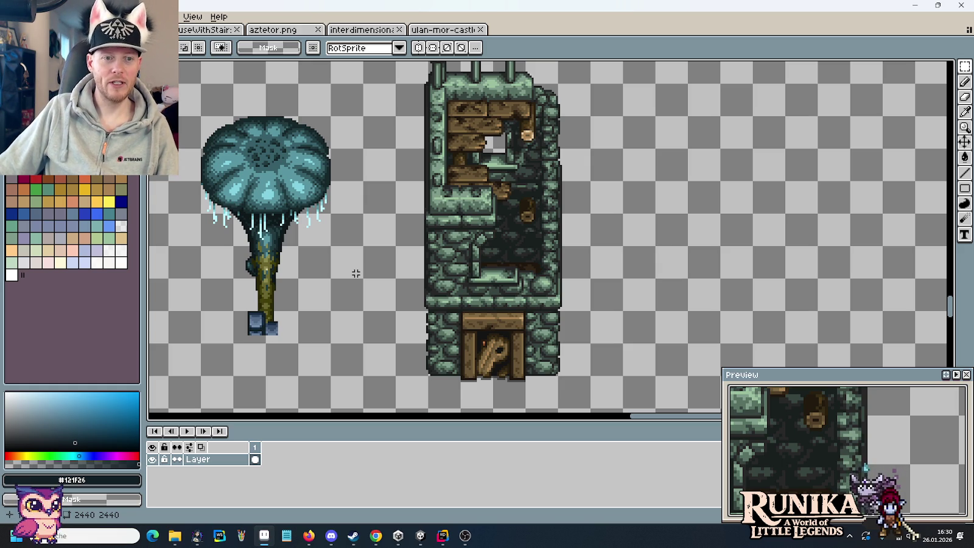
{"action": "left_click", "coordinate": [364, 29]}
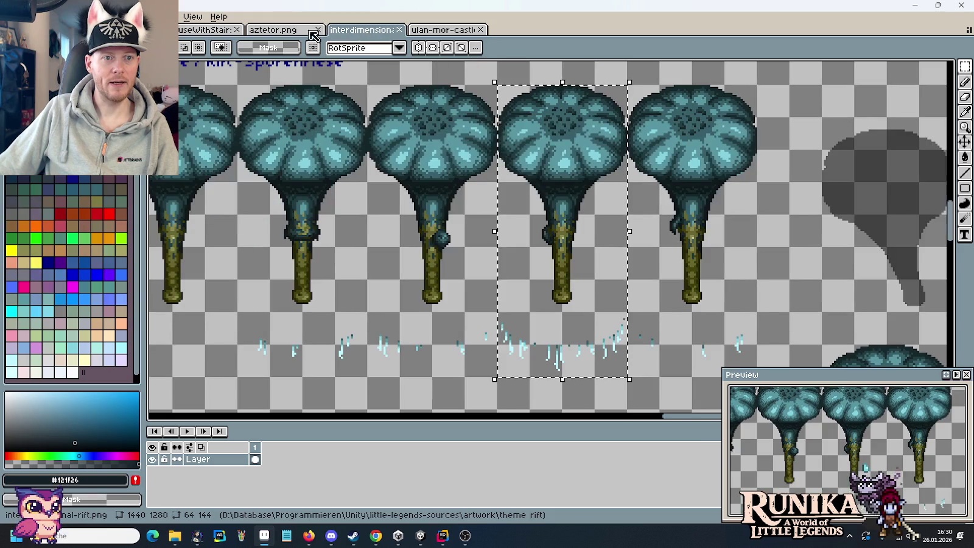
Paste the fifth teal mushroom tree into the tower sheet and tuck its stray icicles under the cap
{"action": "left_click_drag", "start_coordinate": [755, 376], "coordinate": [646, 92]}
{"action": "key", "text": "ctrl+Tab"}
{"action": "key", "text": "ctrl+v"}
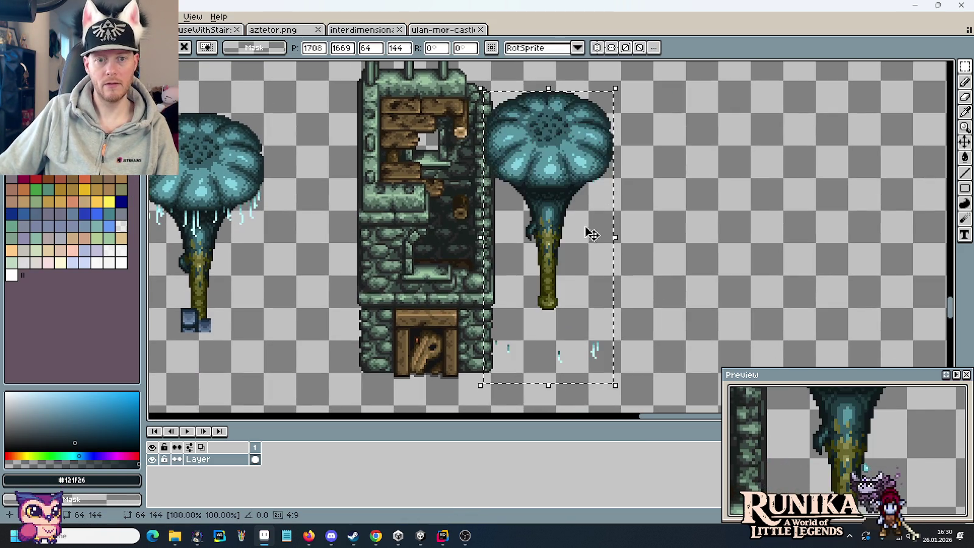
{"action": "left_click_drag", "start_coordinate": [586, 229], "coordinate": [674, 239]}
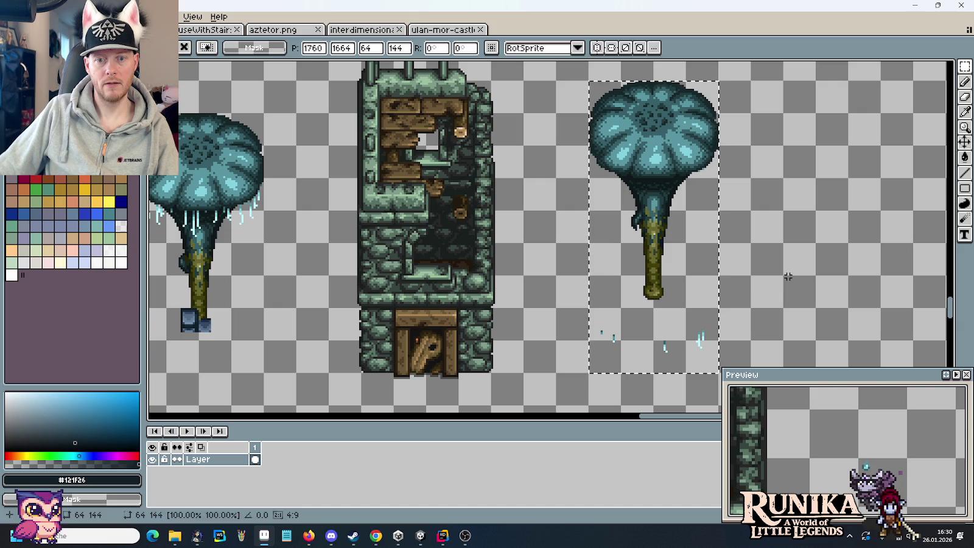
{"action": "key", "text": "Return"}
{"action": "mouse_move", "coordinate": [700, 333]}
{"action": "left_mouse_down"}
{"action": "mouse_move", "coordinate": [603, 345]}
{"action": "mouse_move", "coordinate": [636, 183]}
{"action": "left_mouse_up"}
{"action": "key", "text": "Return"}
Place a copy of the mushroom tree over the tower's upper section and deselect
{"action": "left_click_drag", "start_coordinate": [564, 307], "coordinate": [659, 326]}
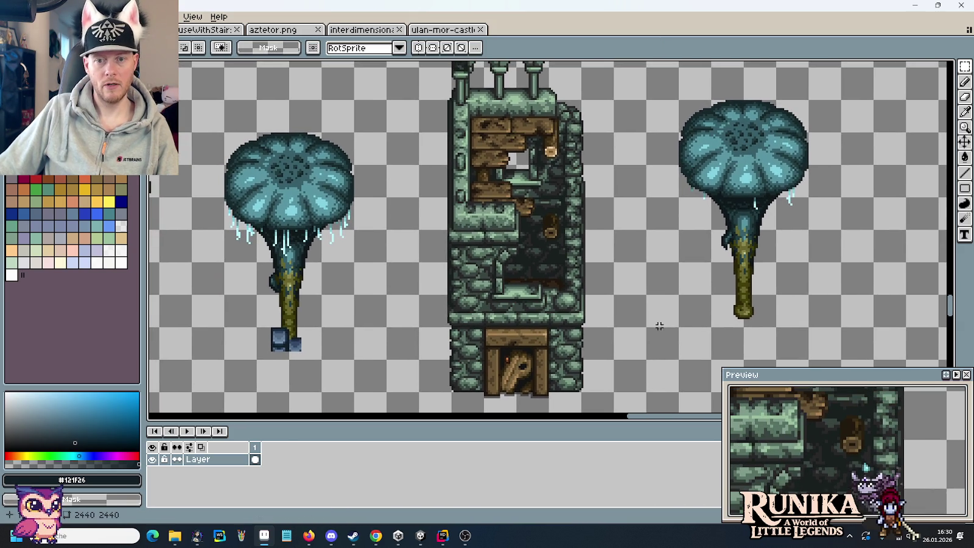
{"action": "scroll", "coordinate": [597, 321], "scroll_direction": "up", "scroll_amount": 2}
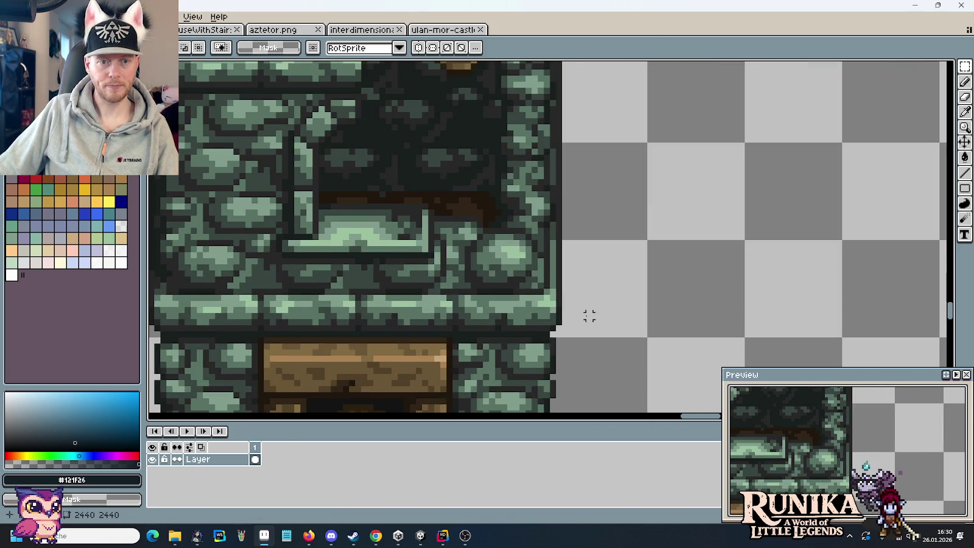
{"action": "scroll", "coordinate": [535, 245], "scroll_direction": "down", "scroll_amount": 3}
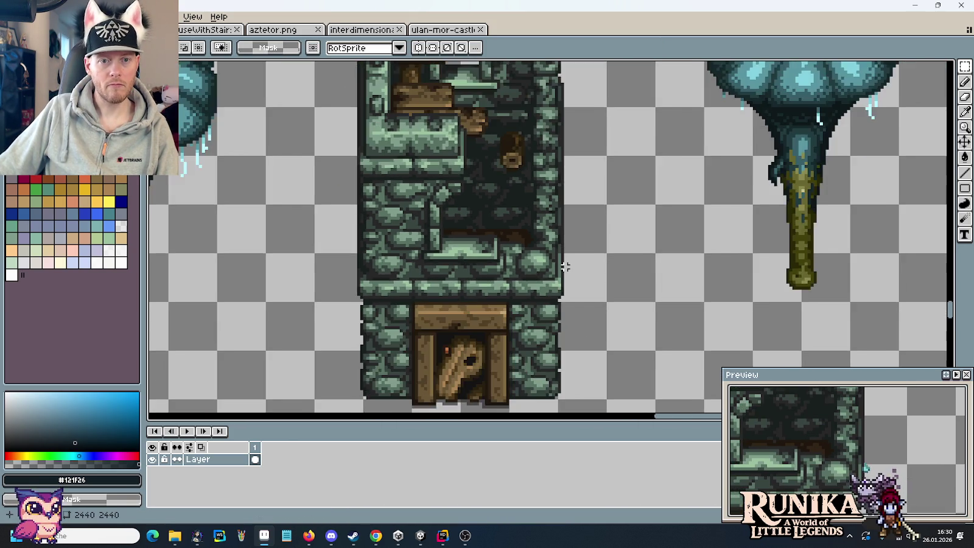
{"action": "left_click_drag", "start_coordinate": [654, 261], "coordinate": [609, 292]}
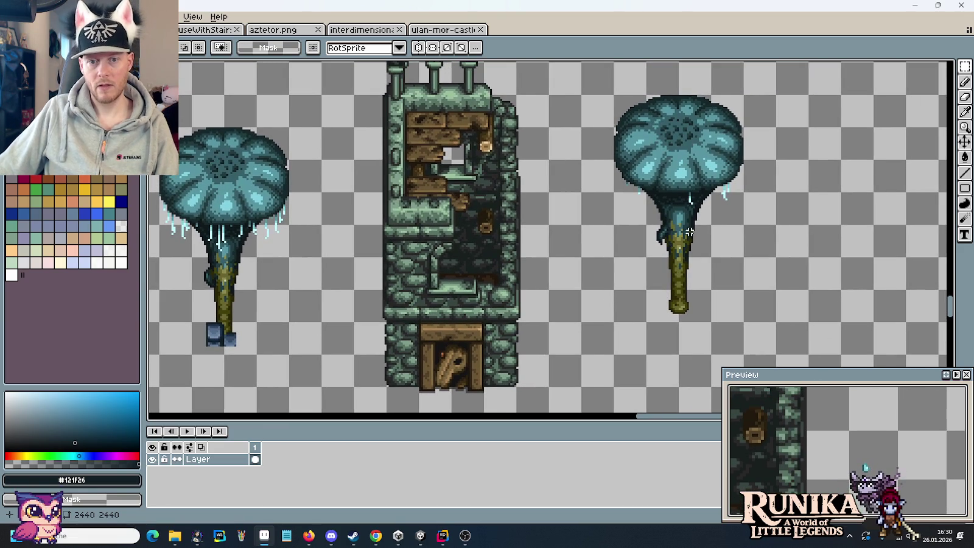
{"action": "mouse_move", "coordinate": [620, 98]}
{"action": "left_mouse_down"}
{"action": "mouse_move", "coordinate": [737, 255]}
{"action": "mouse_move", "coordinate": [733, 277]}
{"action": "mouse_move", "coordinate": [717, 255]}
{"action": "mouse_move", "coordinate": [528, 243]}
{"action": "mouse_move", "coordinate": [563, 208]}
{"action": "mouse_move", "coordinate": [528, 220]}
{"action": "mouse_move", "coordinate": [529, 235]}
{"action": "left_mouse_up"}
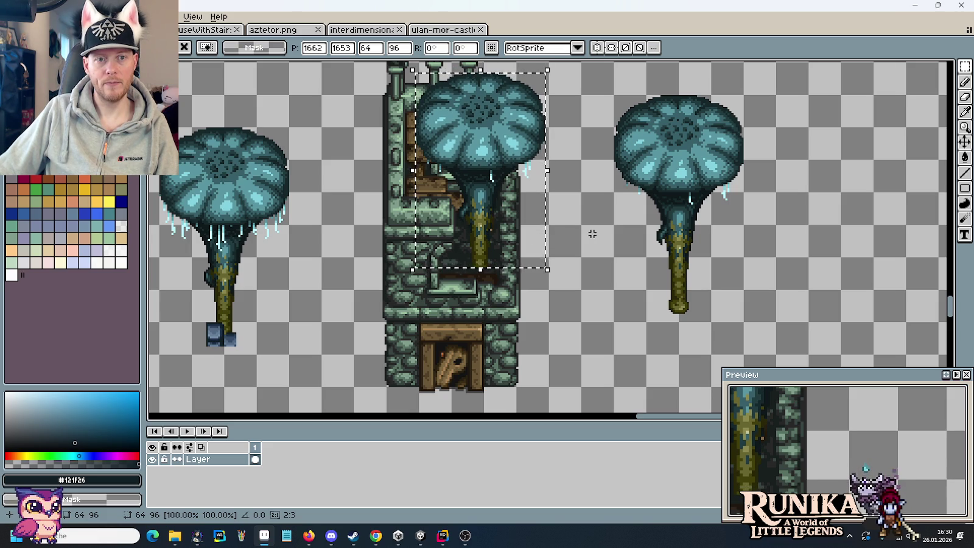
{"action": "key", "text": "ctrl+d"}
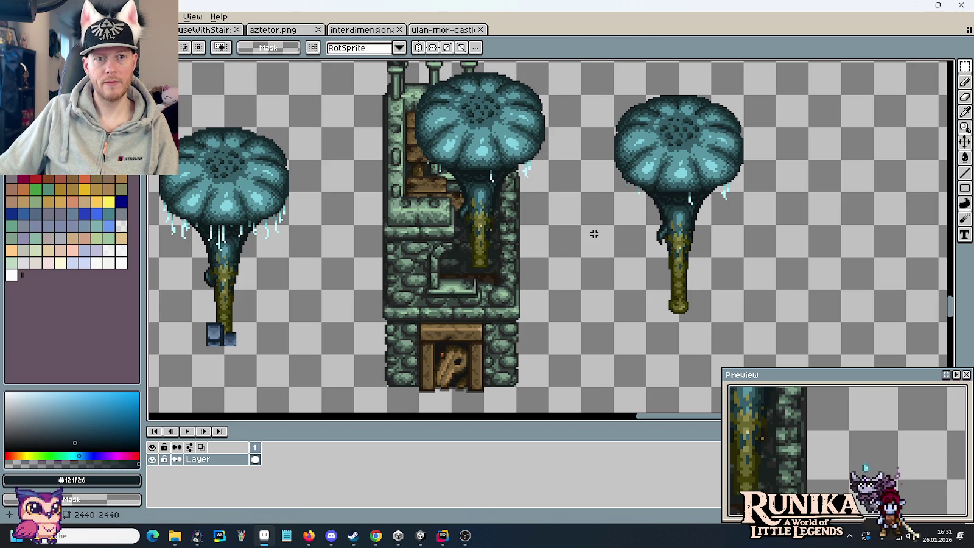
On the ulan-mor-castles sheet, locate and select the small wooden plank piece
{"action": "left_click", "coordinate": [444, 31]}
{"action": "scroll", "coordinate": [537, 229], "scroll_direction": "up", "scroll_amount": 4}
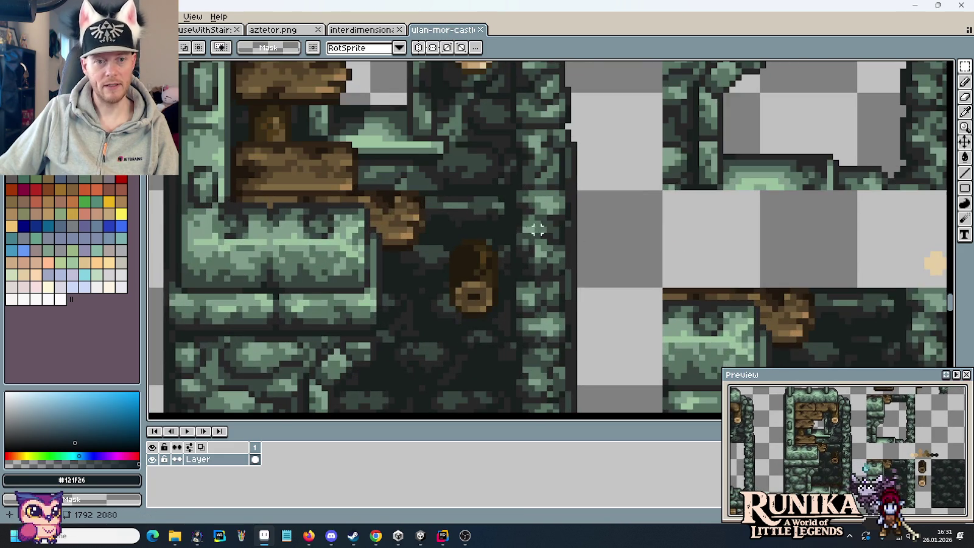
{"action": "left_click_drag", "start_coordinate": [363, 189], "coordinate": [452, 252]}
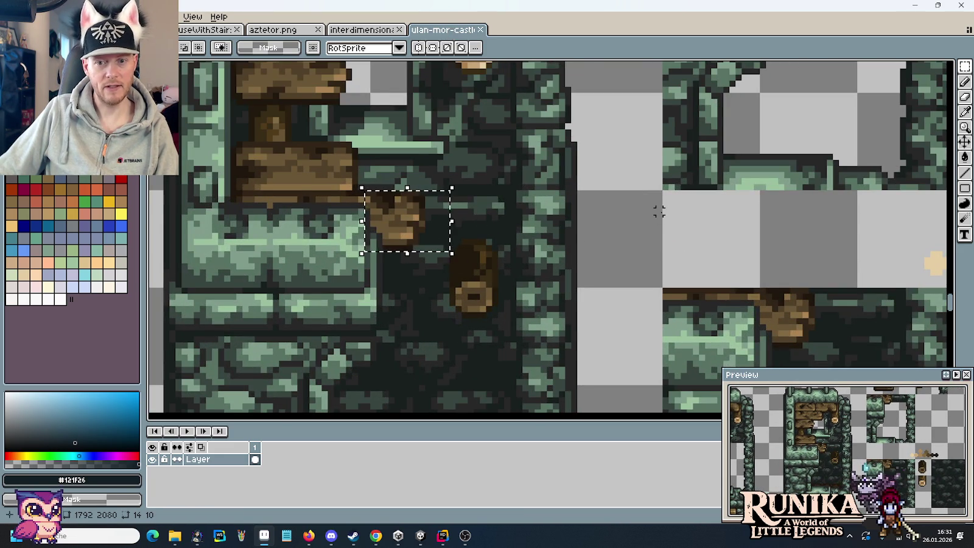
{"action": "scroll", "coordinate": [658, 211], "scroll_direction": "down", "scroll_amount": 5}
{"action": "mouse_move", "coordinate": [622, 215]}
{"action": "left_mouse_down"}
{"action": "mouse_move", "coordinate": [596, 264]}
{"action": "mouse_move", "coordinate": [652, 248]}
{"action": "mouse_move", "coordinate": [646, 183]}
{"action": "left_mouse_up"}
{"action": "scroll", "coordinate": [710, 225], "scroll_direction": "up", "scroll_amount": 2}
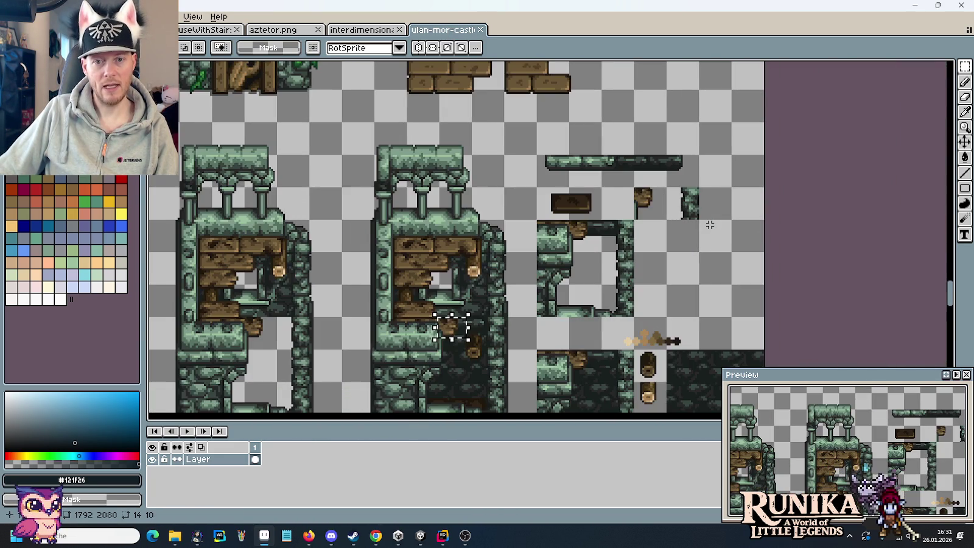
{"action": "scroll", "coordinate": [653, 209], "scroll_direction": "up", "scroll_amount": 1}
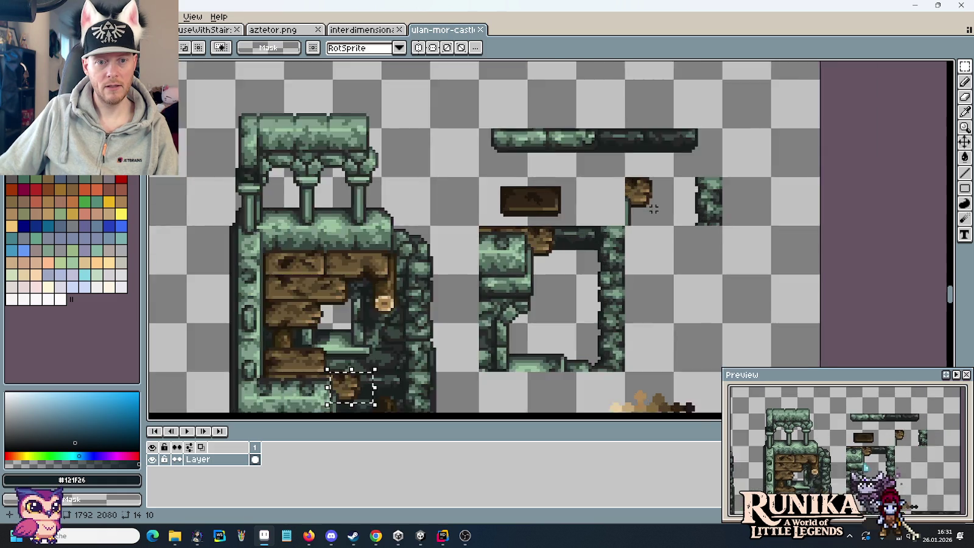
{"action": "scroll", "coordinate": [653, 209], "scroll_direction": "up", "scroll_amount": 1}
Copy the 16×16 wooden beam tile and set it onto the mushroom stalk
{"action": "left_click_drag", "start_coordinate": [639, 198], "coordinate": [645, 206]}
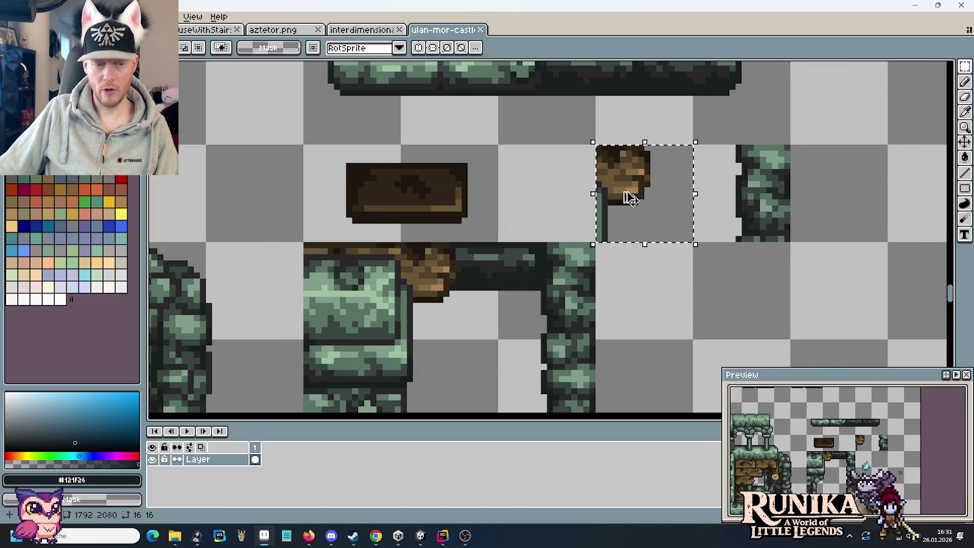
{"action": "key", "text": "ctrl+Tab"}
{"action": "scroll", "coordinate": [579, 253], "scroll_direction": "up", "scroll_amount": 2}
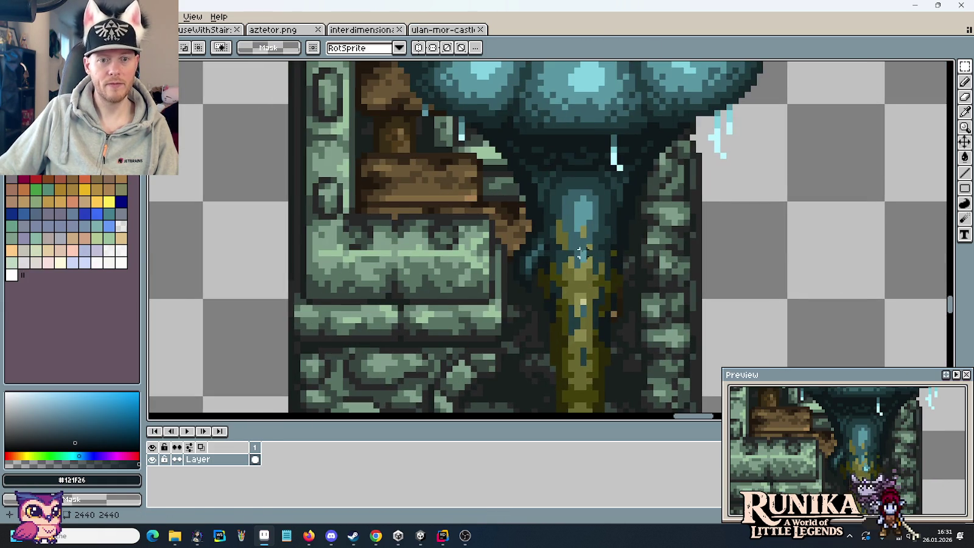
{"action": "key", "text": "ctrl+v"}
{"action": "mouse_move", "coordinate": [803, 246]}
{"action": "left_mouse_down"}
{"action": "mouse_move", "coordinate": [536, 261]}
{"action": "mouse_move", "coordinate": [547, 254]}
{"action": "left_mouse_up"}
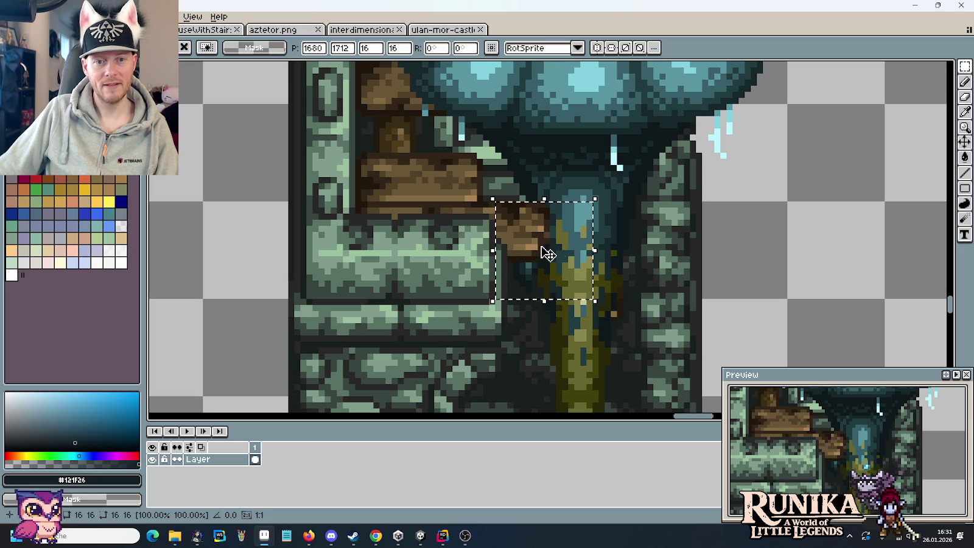
{"action": "key", "text": "Return"}
Copy a 32×16 wall strip from around the stalk base into empty canvas
{"action": "scroll", "coordinate": [566, 257], "scroll_direction": "down", "scroll_amount": 3}
{"action": "scroll", "coordinate": [522, 261], "scroll_direction": "up", "scroll_amount": 6}
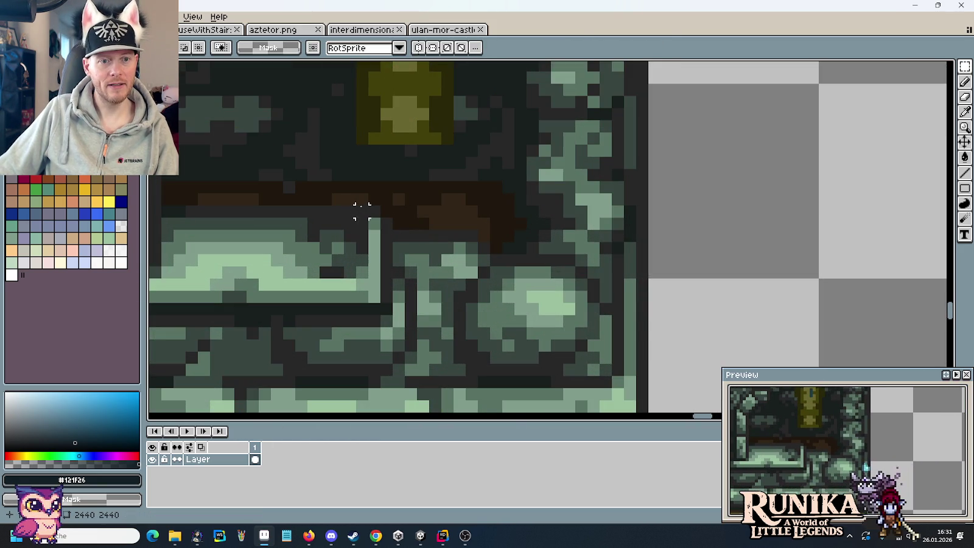
{"action": "mouse_move", "coordinate": [361, 211]}
{"action": "left_mouse_down"}
{"action": "mouse_move", "coordinate": [428, 263]}
{"action": "mouse_move", "coordinate": [457, 318]}
{"action": "left_mouse_up"}
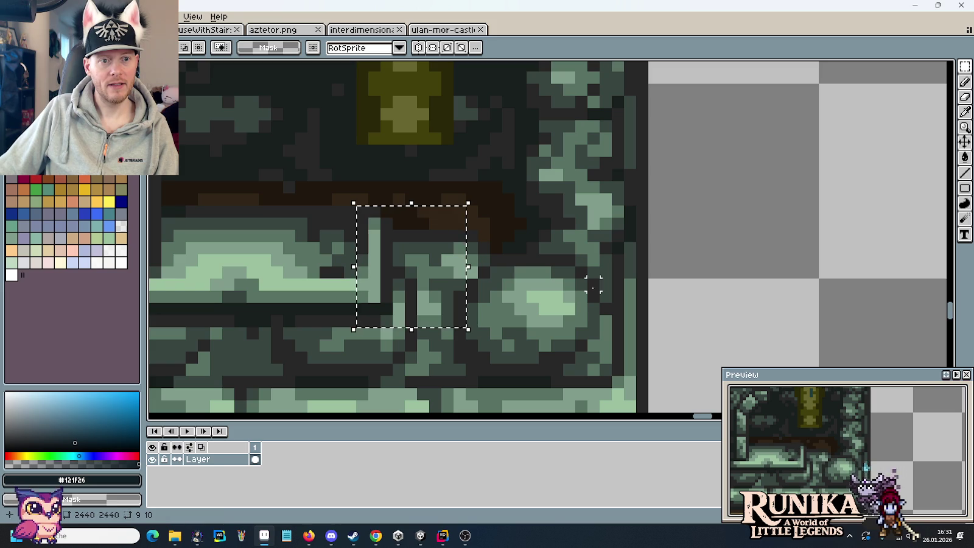
{"action": "left_click", "coordinate": [447, 235]}
{"action": "mouse_move", "coordinate": [623, 87]}
{"action": "left_mouse_down"}
{"action": "mouse_move", "coordinate": [435, 272]}
{"action": "mouse_move", "coordinate": [237, 279]}
{"action": "left_mouse_up"}
{"action": "scroll", "coordinate": [377, 233], "scroll_direction": "down", "scroll_amount": 2}
{"action": "scroll", "coordinate": [377, 232], "scroll_direction": "right", "scroll_amount": 10}
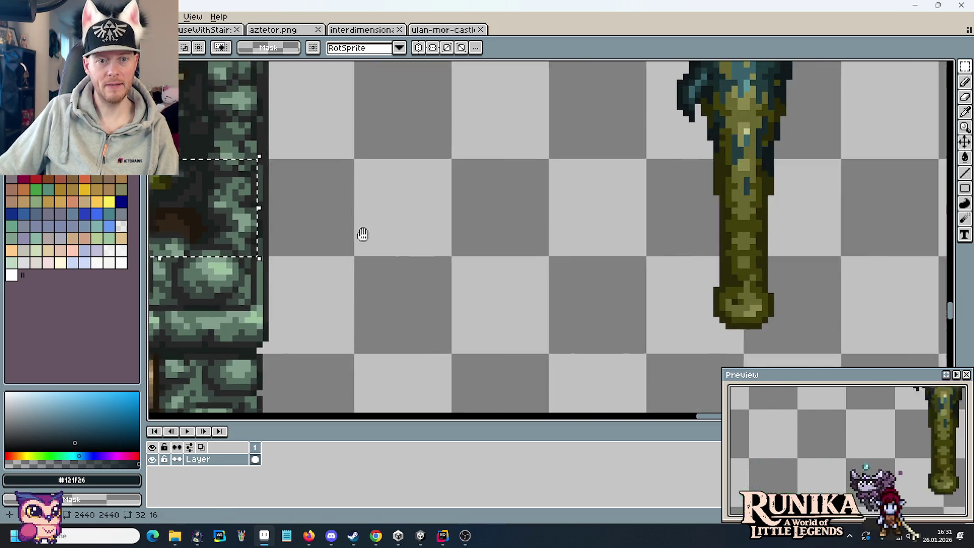
{"action": "key", "text": "ctrl+v"}
{"action": "left_click_drag", "start_coordinate": [588, 218], "coordinate": [636, 217]}
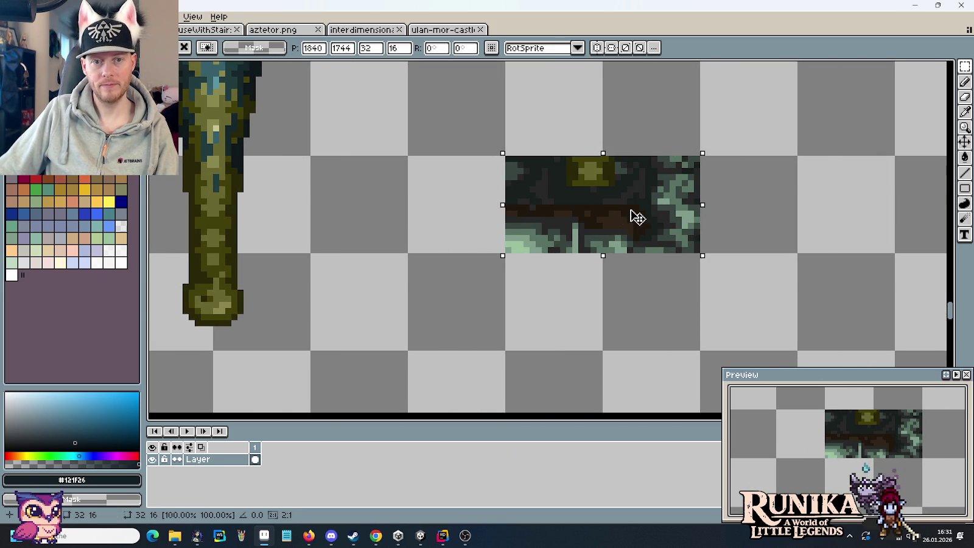
Drop the copied wall strip and delete its interior pixels to open a hole
{"action": "left_click", "coordinate": [407, 217]}
{"action": "scroll", "coordinate": [271, 268], "scroll_direction": "up", "scroll_amount": 1}
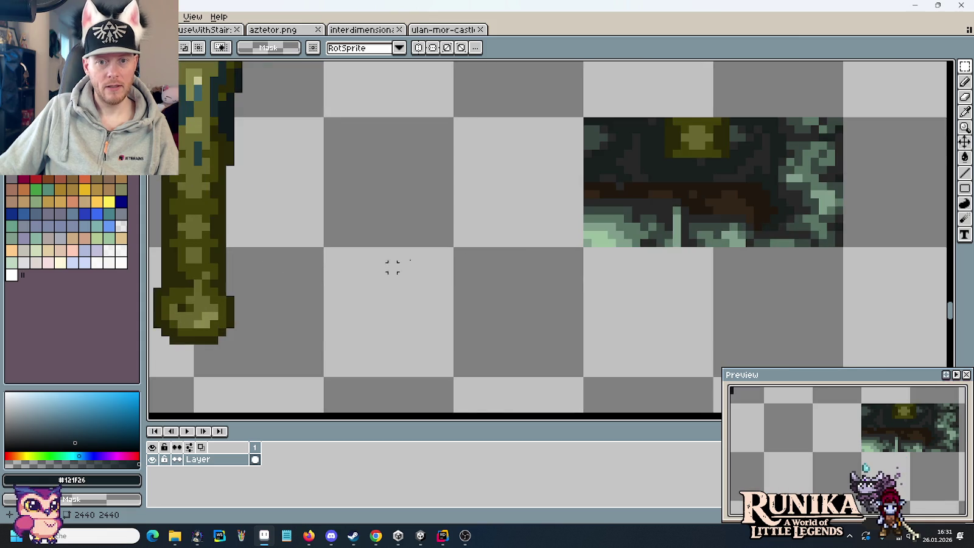
{"action": "scroll", "coordinate": [391, 267], "scroll_direction": "right", "scroll_amount": 3}
{"action": "scroll", "coordinate": [322, 304], "scroll_direction": "up", "scroll_amount": 3}
{"action": "left_click_drag", "start_coordinate": [407, 243], "coordinate": [586, 152]}
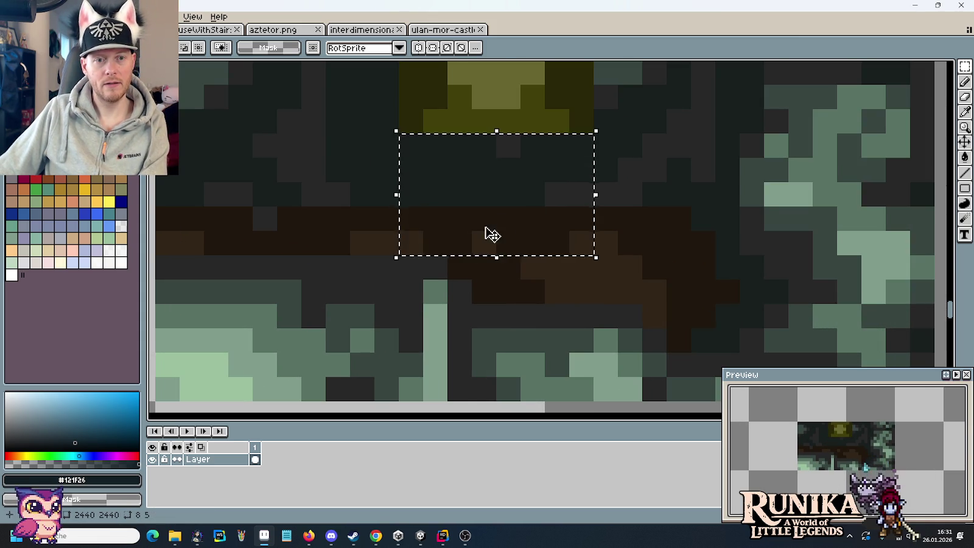
{"action": "key", "text": "Delete"}
{"action": "scroll", "coordinate": [462, 233], "scroll_direction": "down", "scroll_amount": 3}
{"action": "left_click_drag", "start_coordinate": [389, 239], "coordinate": [479, 199]}
{"action": "key", "text": "Delete"}
{"action": "scroll", "coordinate": [481, 246], "scroll_direction": "up", "scroll_amount": 3}
{"action": "mouse_move", "coordinate": [436, 268]}
{"action": "left_mouse_down"}
{"action": "mouse_move", "coordinate": [712, 125]}
{"action": "mouse_move", "coordinate": [713, 92]}
{"action": "left_mouse_up"}
{"action": "key", "text": "Delete"}
{"action": "mouse_move", "coordinate": [475, 296]}
{"action": "left_mouse_down"}
{"action": "mouse_move", "coordinate": [680, 185]}
{"action": "mouse_move", "coordinate": [716, 88]}
{"action": "left_mouse_up"}
{"action": "key", "text": "Delete"}
Duplicate the 32×32 mushroom stalk column to the right and raise it slightly
{"action": "scroll", "coordinate": [528, 242], "scroll_direction": "down", "scroll_amount": 3}
{"action": "scroll", "coordinate": [528, 242], "scroll_direction": "down", "scroll_amount": 1}
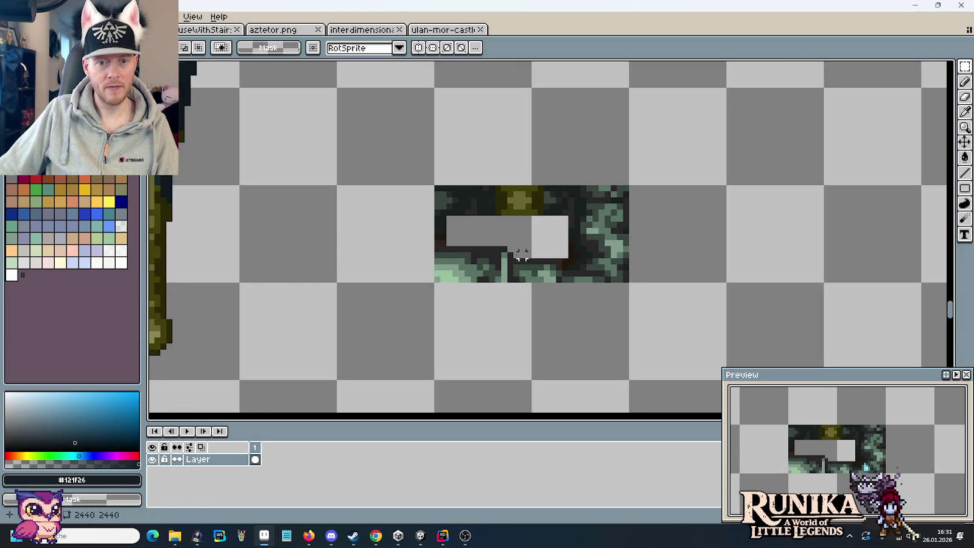
{"action": "scroll", "coordinate": [475, 266], "scroll_direction": "left", "scroll_amount": 3}
{"action": "left_click_drag", "start_coordinate": [278, 331], "coordinate": [218, 227]}
{"action": "mouse_move", "coordinate": [246, 282]}
{"action": "left_mouse_down"}
{"action": "mouse_move", "coordinate": [832, 213]}
{"action": "mouse_move", "coordinate": [841, 260]}
{"action": "mouse_move", "coordinate": [828, 272]}
{"action": "left_mouse_up"}
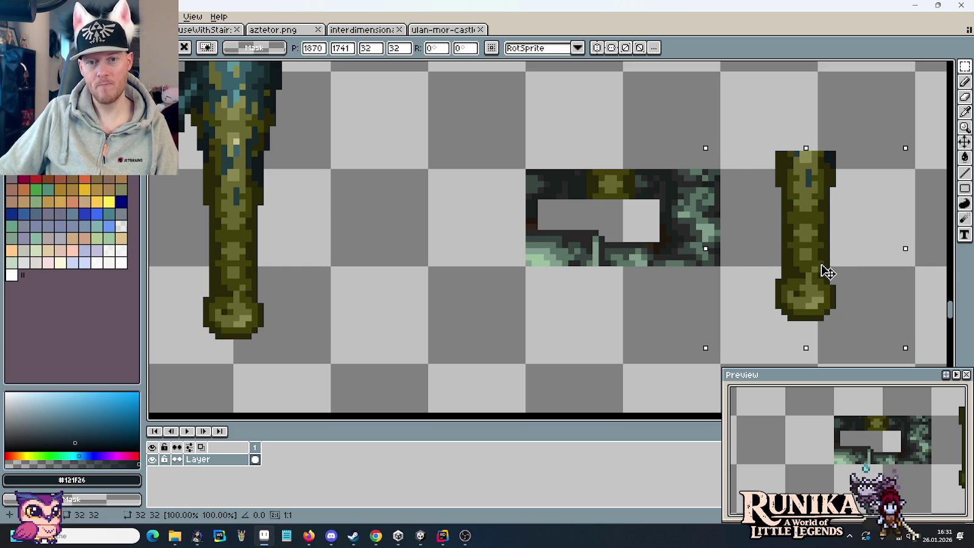
{"action": "left_click_drag", "start_coordinate": [827, 272], "coordinate": [810, 208]}
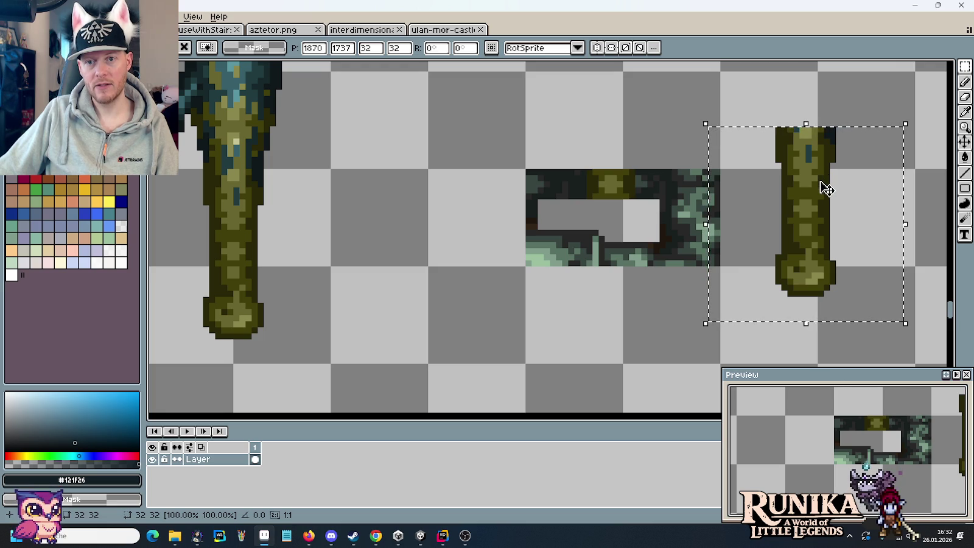
{"action": "left_click_drag", "start_coordinate": [826, 188], "coordinate": [824, 165]}
{"action": "left_click", "coordinate": [647, 232]}
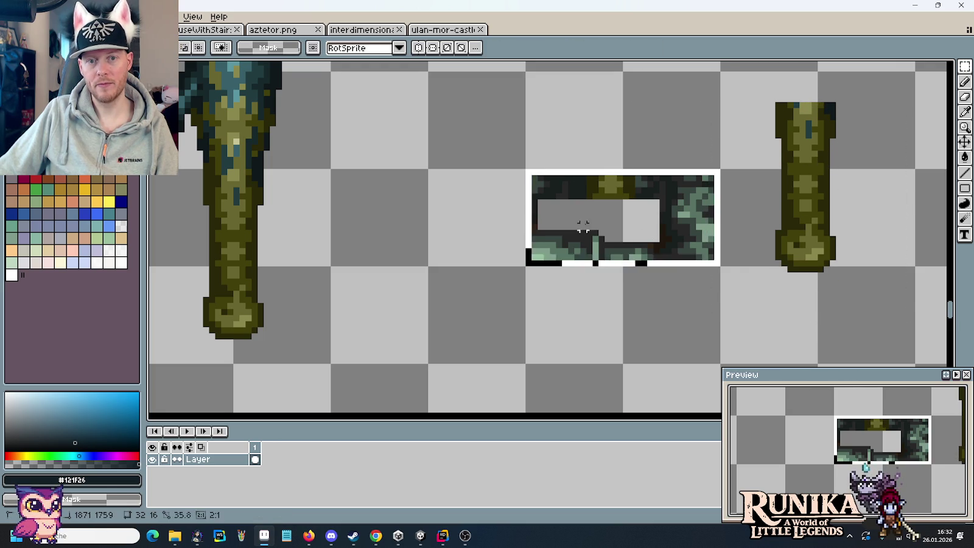
Fit the hollow wall strip over the stalk copy and move a copy of the piece onto the tower
{"action": "left_click_drag", "start_coordinate": [615, 233], "coordinate": [809, 226]}
{"action": "left_click", "coordinate": [746, 324]}
{"action": "mouse_move", "coordinate": [914, 170]}
{"action": "left_mouse_down"}
{"action": "mouse_move", "coordinate": [821, 269]}
{"action": "mouse_move", "coordinate": [720, 271]}
{"action": "left_mouse_up"}
{"action": "mouse_move", "coordinate": [815, 234]}
{"action": "left_mouse_down"}
{"action": "mouse_move", "coordinate": [256, 200]}
{"action": "mouse_move", "coordinate": [207, 165]}
{"action": "left_mouse_up"}
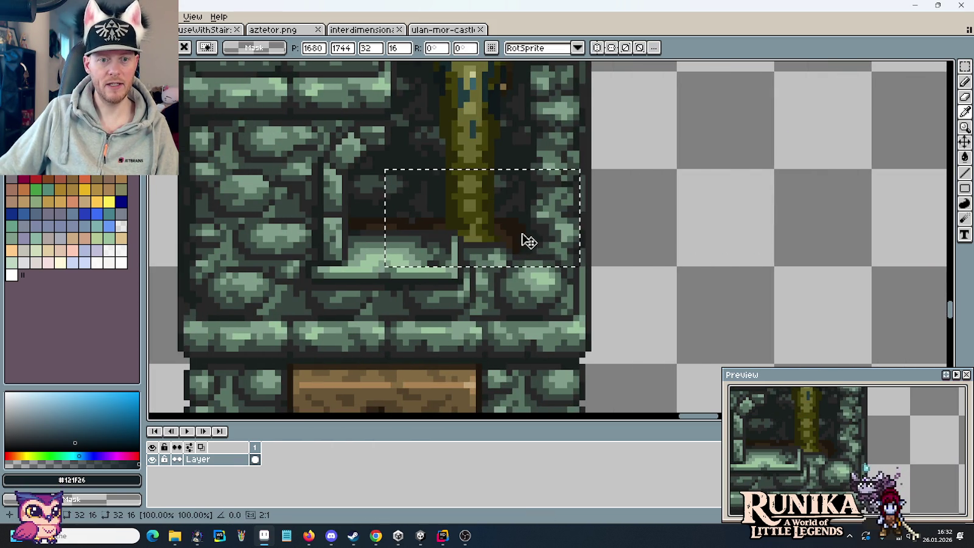
Drop the combined piece on the tower and delete the leftover stalk fragment from the empty canvas
{"action": "left_click", "coordinate": [581, 230]}
{"action": "scroll", "coordinate": [588, 233], "scroll_direction": "down", "scroll_amount": 2}
{"action": "scroll", "coordinate": [587, 233], "scroll_direction": "down", "scroll_amount": 1}
{"action": "scroll", "coordinate": [514, 237], "scroll_direction": "right", "scroll_amount": 4}
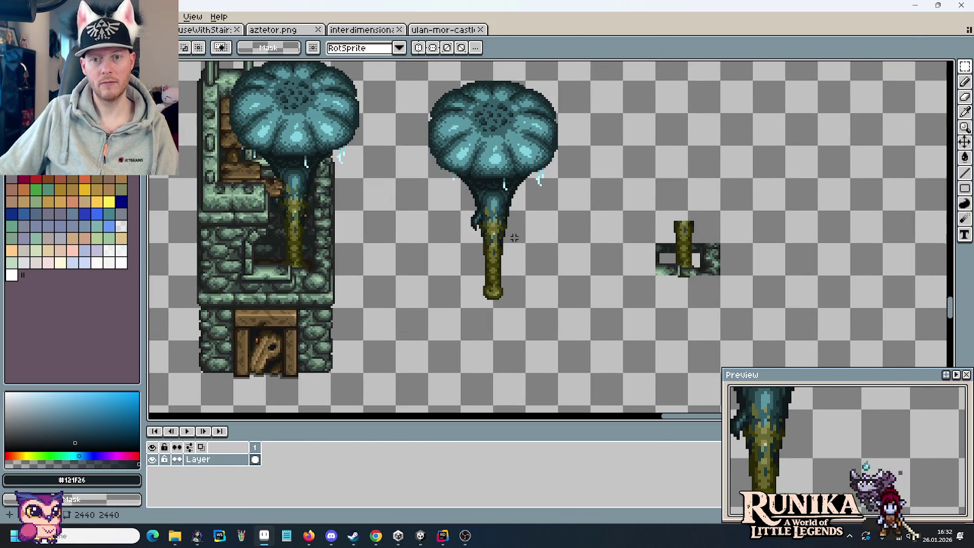
{"action": "left_click_drag", "start_coordinate": [658, 213], "coordinate": [751, 275]}
{"action": "key", "text": "Delete"}
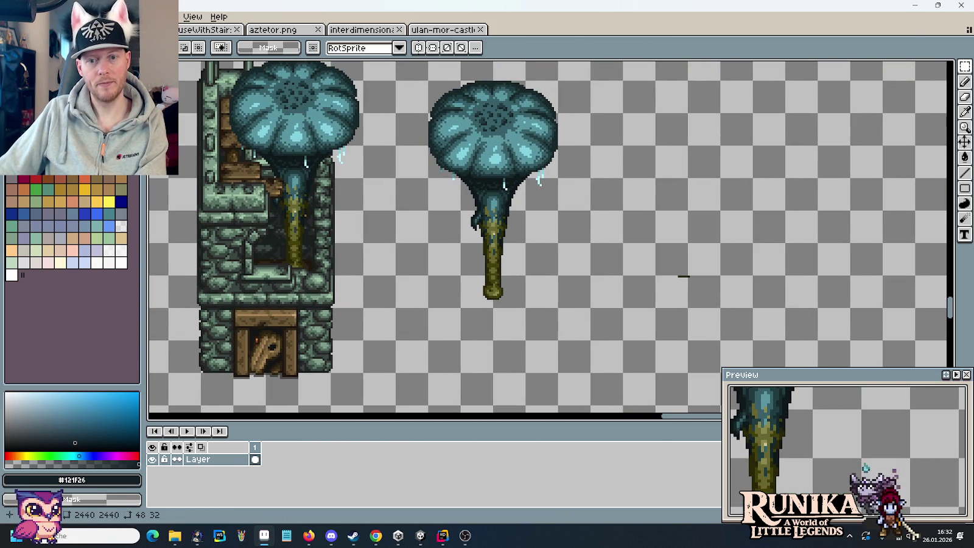
{"action": "scroll", "coordinate": [561, 264], "scroll_direction": "left", "scroll_amount": 4}
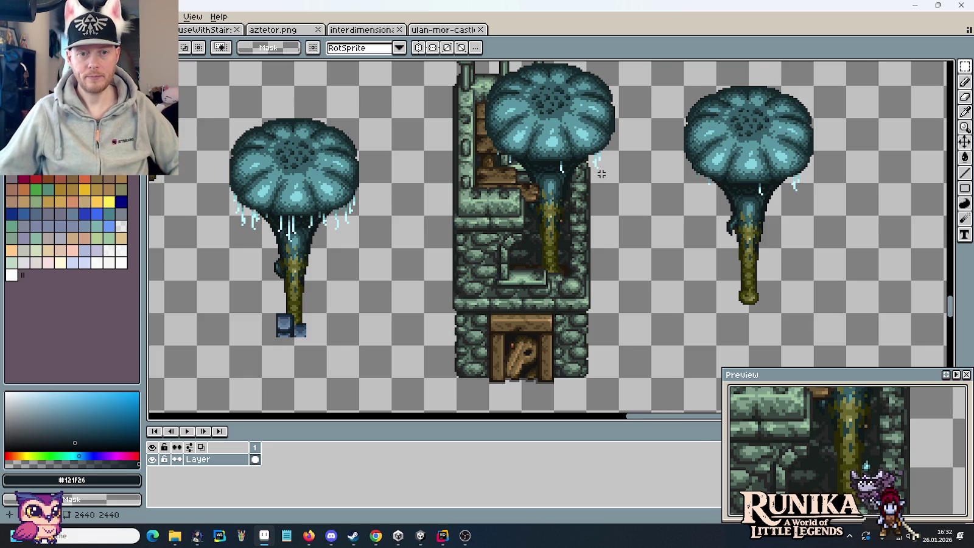
{"action": "scroll", "coordinate": [611, 186], "scroll_direction": "down", "scroll_amount": 2}
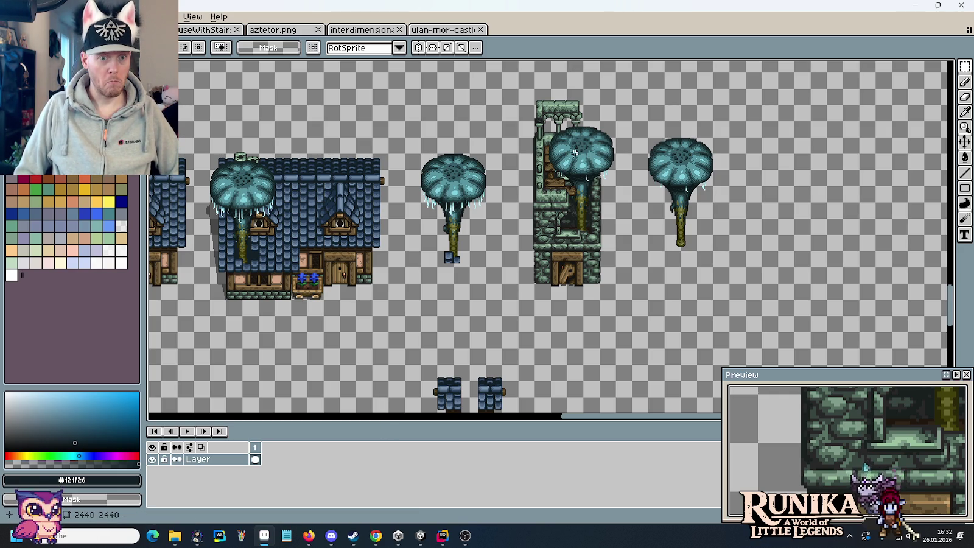
Save the houses sprite sheet and switch over to the code project
{"action": "left_click_drag", "start_coordinate": [383, 269], "coordinate": [536, 230]}
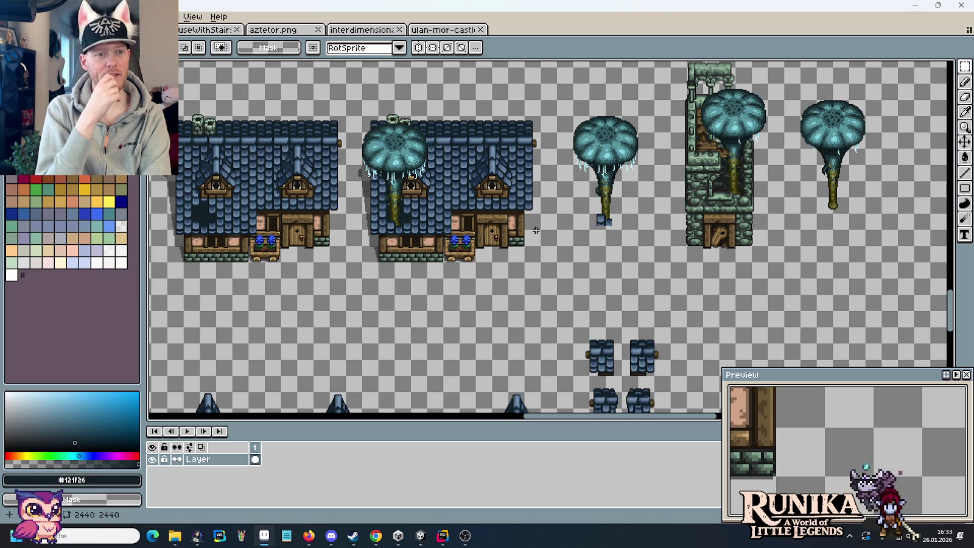
{"action": "key", "text": "ctrl+s"}
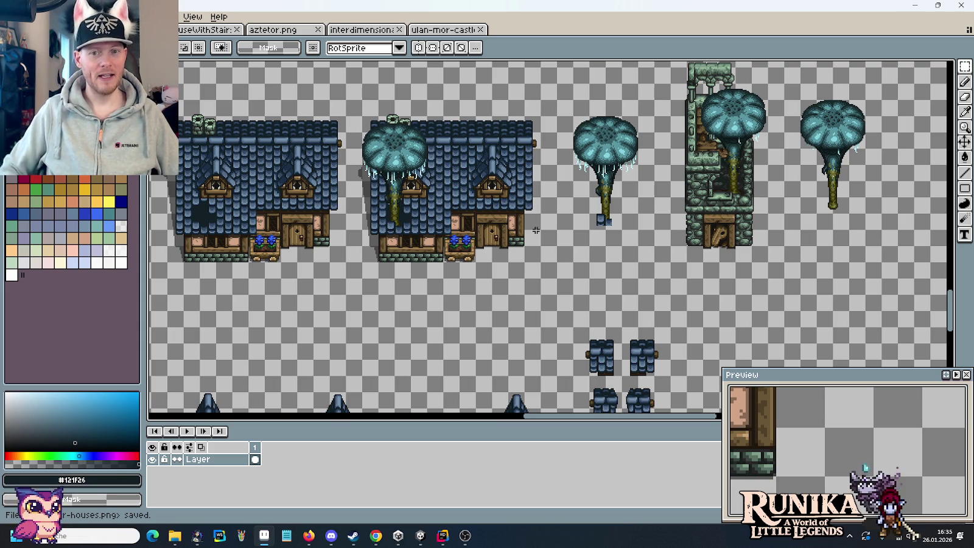
{"action": "mouse_move", "coordinate": [693, 220]}
{"action": "left_mouse_down"}
{"action": "mouse_move", "coordinate": [596, 295]}
{"action": "mouse_move", "coordinate": [630, 274]}
{"action": "left_mouse_up"}
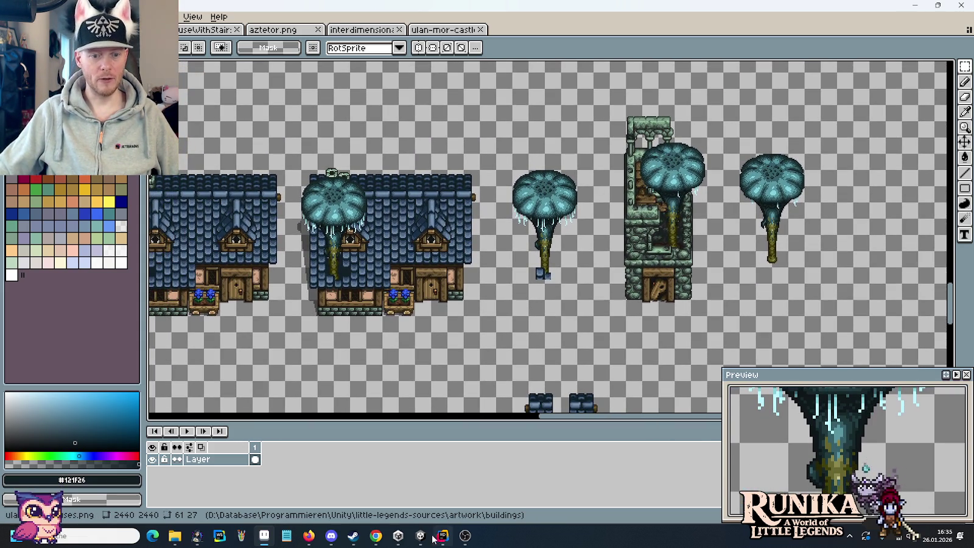
{"action": "mouse_move", "coordinate": [429, 539]}
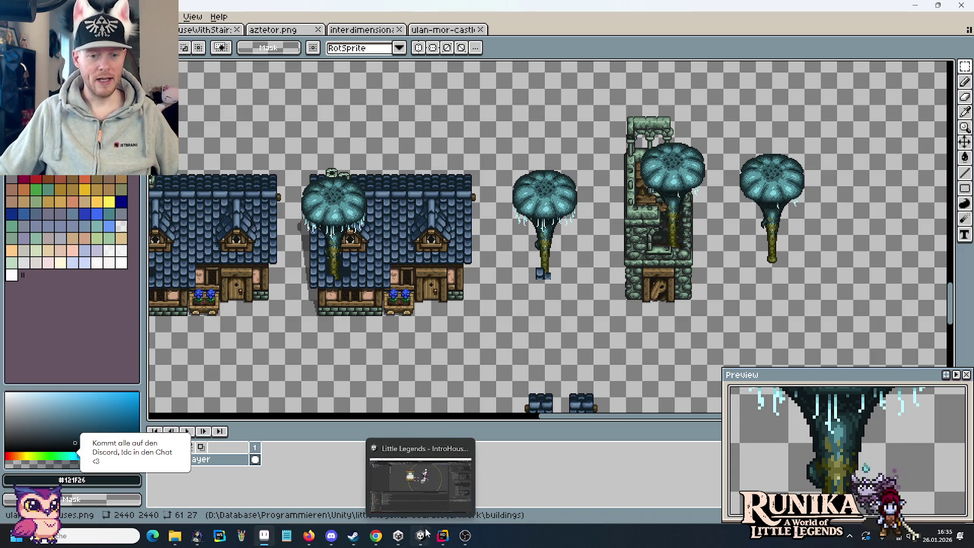
{"action": "left_click", "coordinate": [442, 541]}
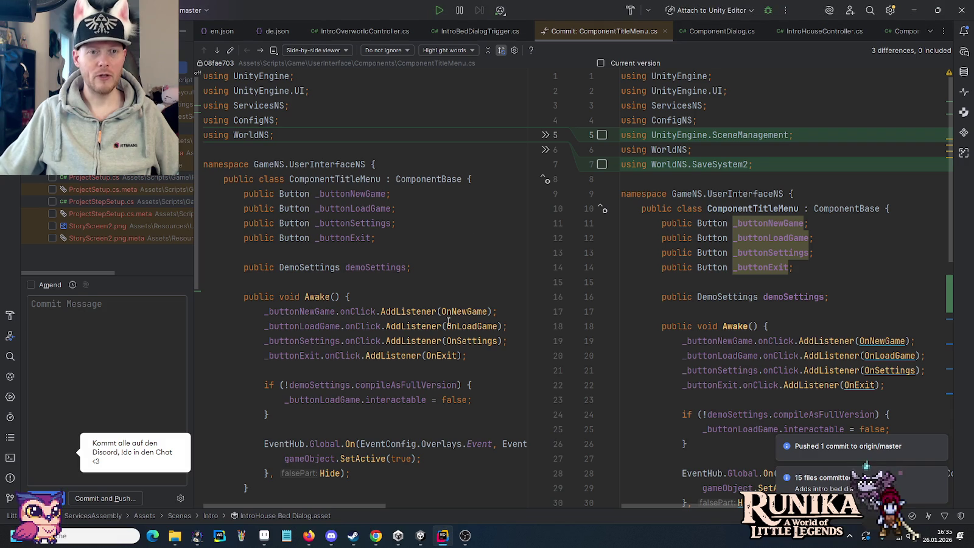
Uncomment the slide 1, slide 2 and portal grove camera lines in IntroOverworldController.cs, then return to Aseprite
{"action": "left_click", "coordinate": [665, 31]}
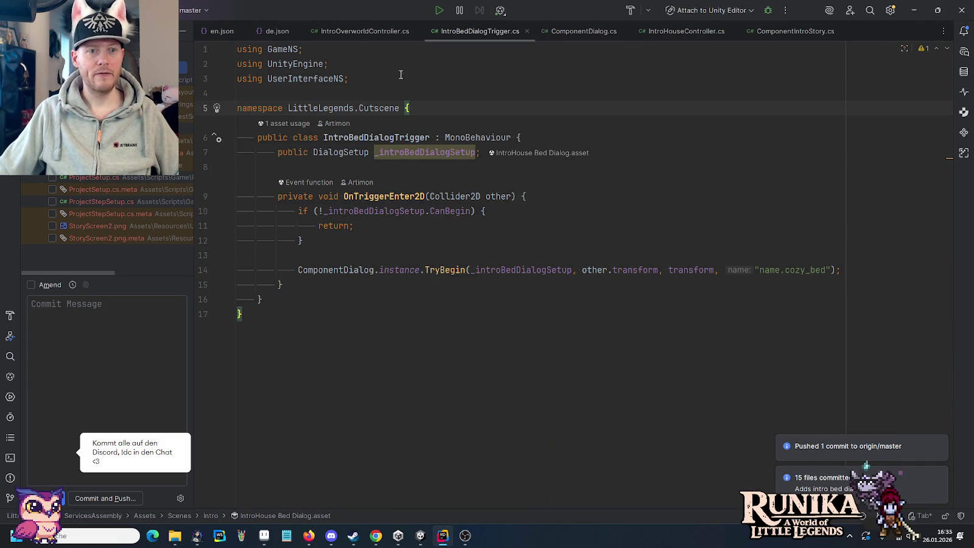
{"action": "left_click", "coordinate": [353, 32]}
{"action": "scroll", "coordinate": [426, 280], "scroll_direction": "down", "scroll_amount": 5}
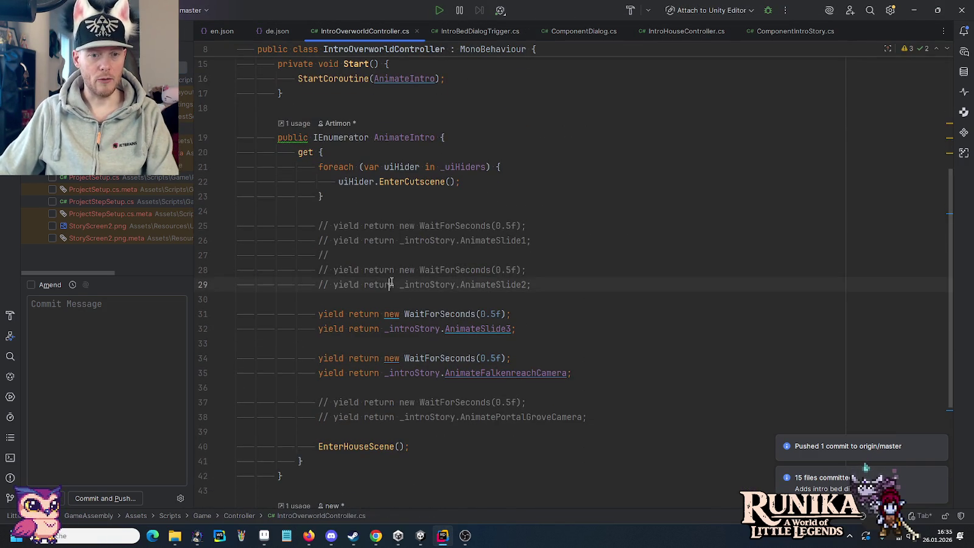
{"action": "left_click_drag", "start_coordinate": [392, 284], "coordinate": [395, 226]}
{"action": "key", "text": "ctrl+slash"}
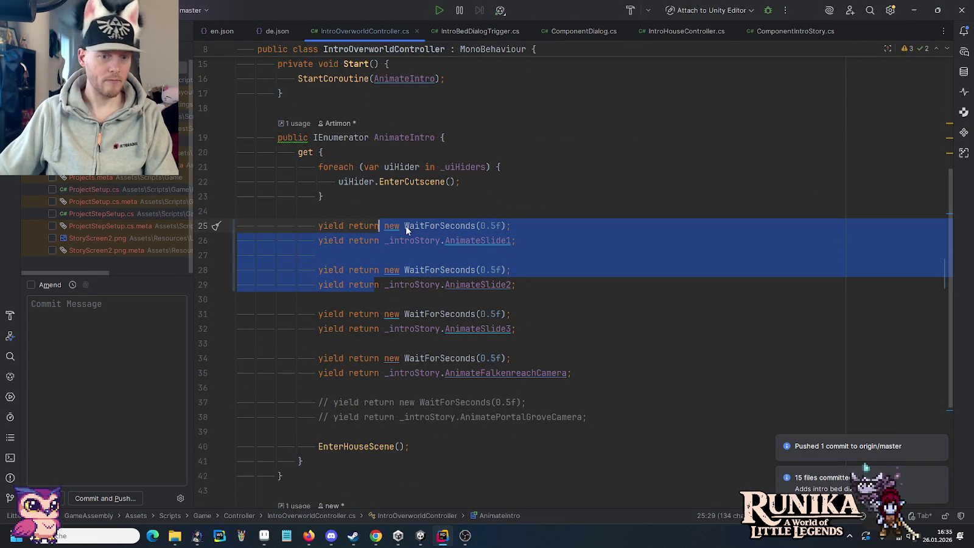
{"action": "left_click_drag", "start_coordinate": [403, 417], "coordinate": [409, 403]}
{"action": "key", "text": "ctrl+slash"}
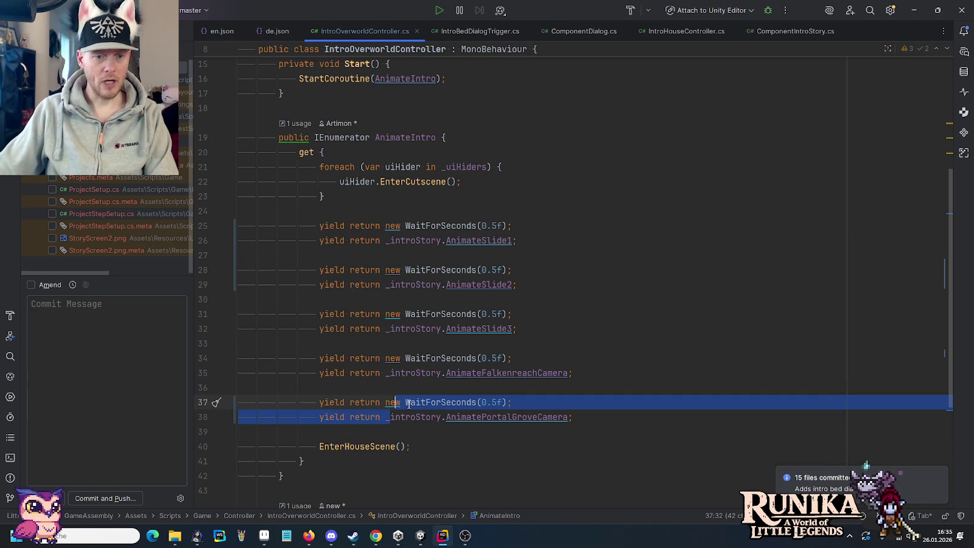
{"action": "left_click", "coordinate": [533, 324]}
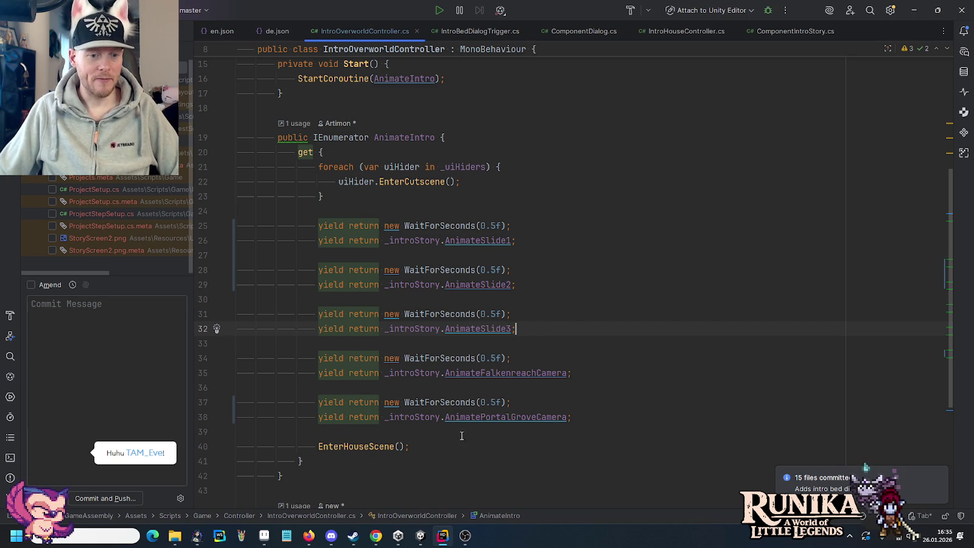
{"action": "left_click", "coordinate": [269, 537]}
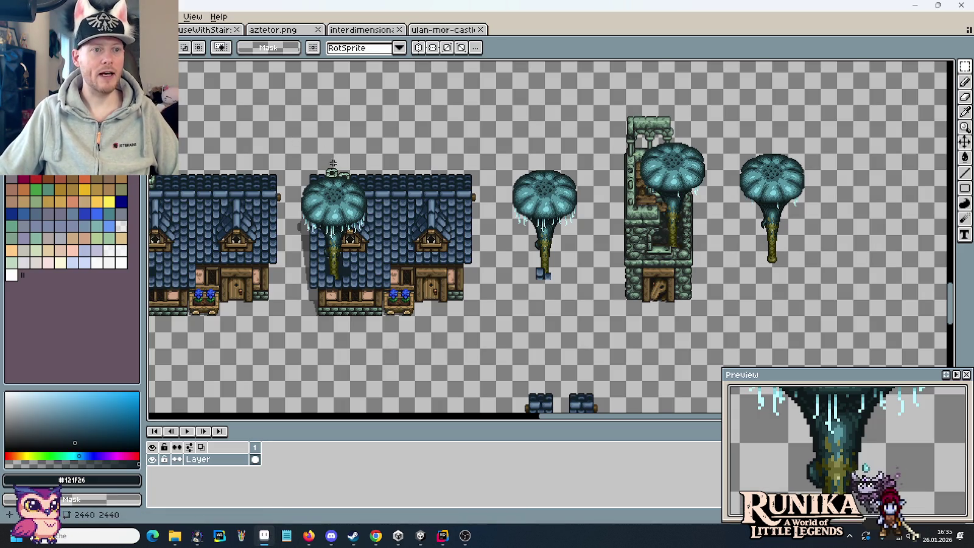
{"action": "scroll", "coordinate": [566, 304], "scroll_direction": "down", "scroll_amount": 5}
{"action": "scroll", "coordinate": [566, 304], "scroll_direction": "down", "scroll_amount": 4}
{"action": "scroll", "coordinate": [536, 280], "scroll_direction": "right", "scroll_amount": 8}
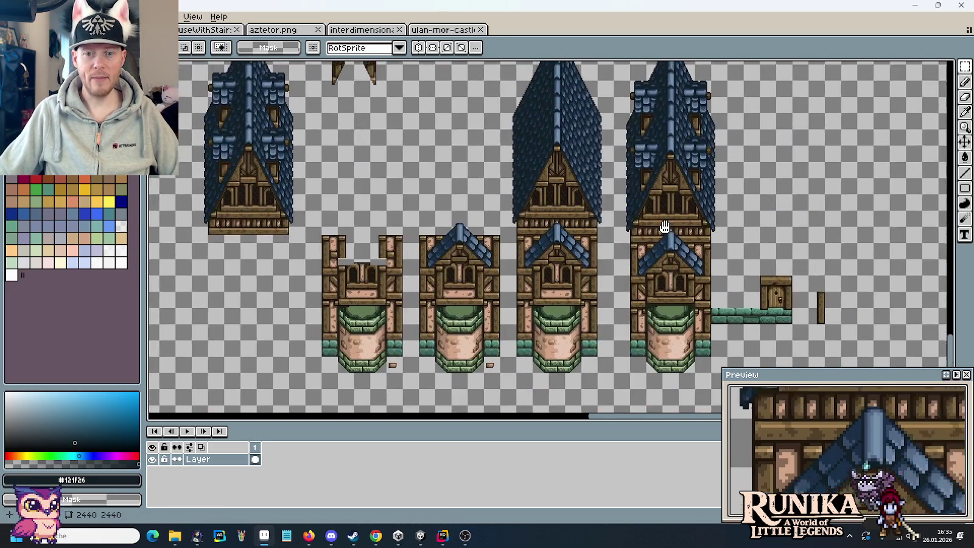
{"action": "scroll", "coordinate": [500, 253], "scroll_direction": "right", "scroll_amount": 1}
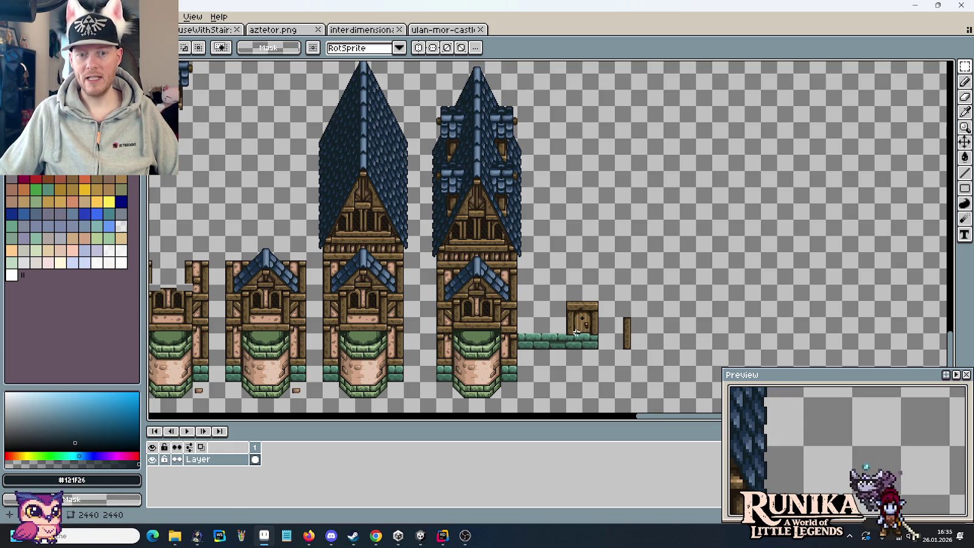
{"action": "left_click_drag", "start_coordinate": [572, 331], "coordinate": [592, 350]}
{"action": "left_click", "coordinate": [660, 350]}
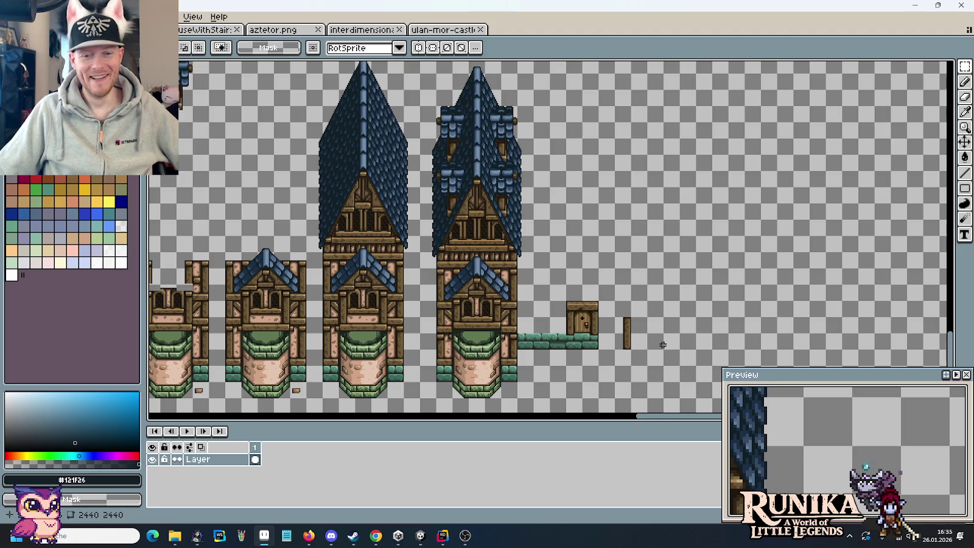
{"action": "mouse_move", "coordinate": [414, 174]}
{"action": "left_mouse_down"}
{"action": "mouse_move", "coordinate": [567, 252]}
{"action": "mouse_move", "coordinate": [532, 154]}
{"action": "mouse_move", "coordinate": [527, 175]}
{"action": "left_mouse_up"}
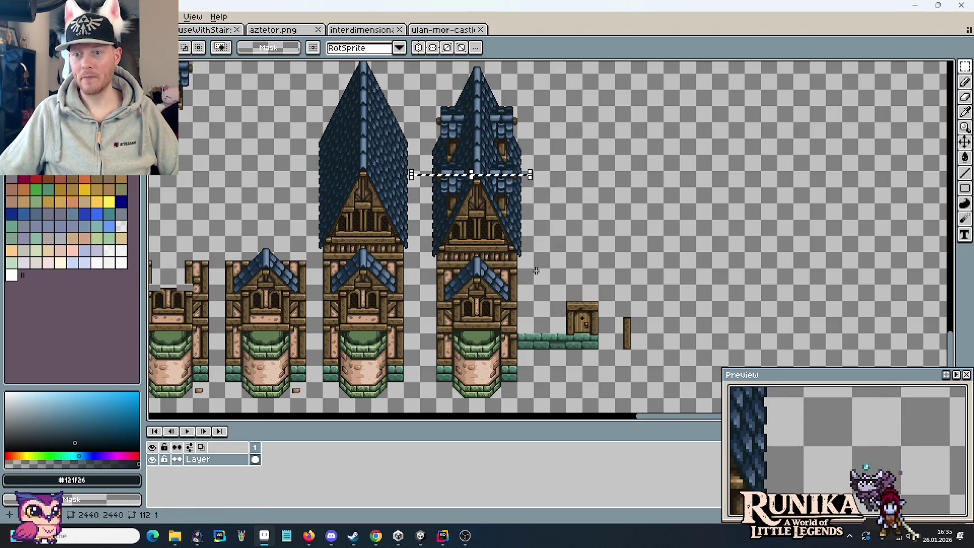
{"action": "scroll", "coordinate": [510, 331], "scroll_direction": "up", "scroll_amount": 2}
{"action": "scroll", "coordinate": [488, 303], "scroll_direction": "up", "scroll_amount": 2}
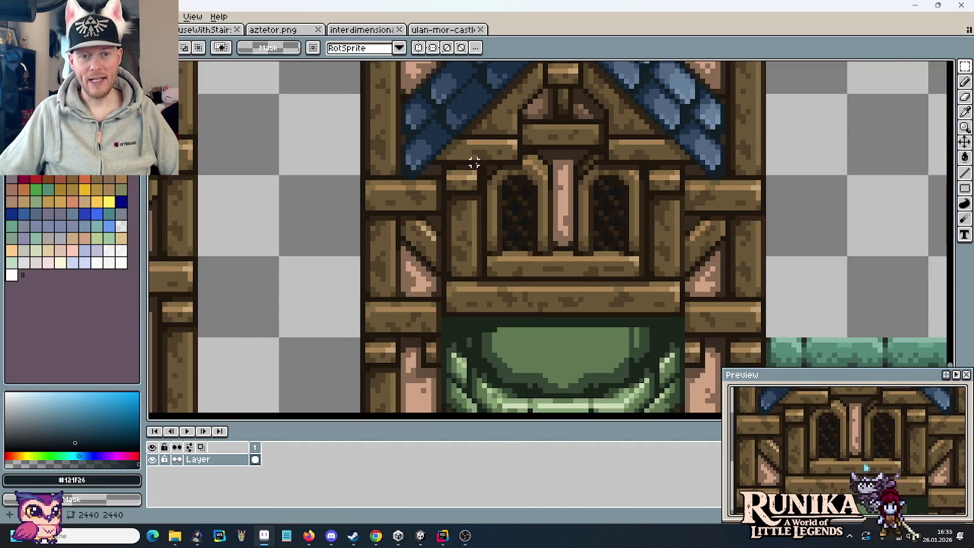
{"action": "scroll", "coordinate": [508, 217], "scroll_direction": "up", "scroll_amount": 2}
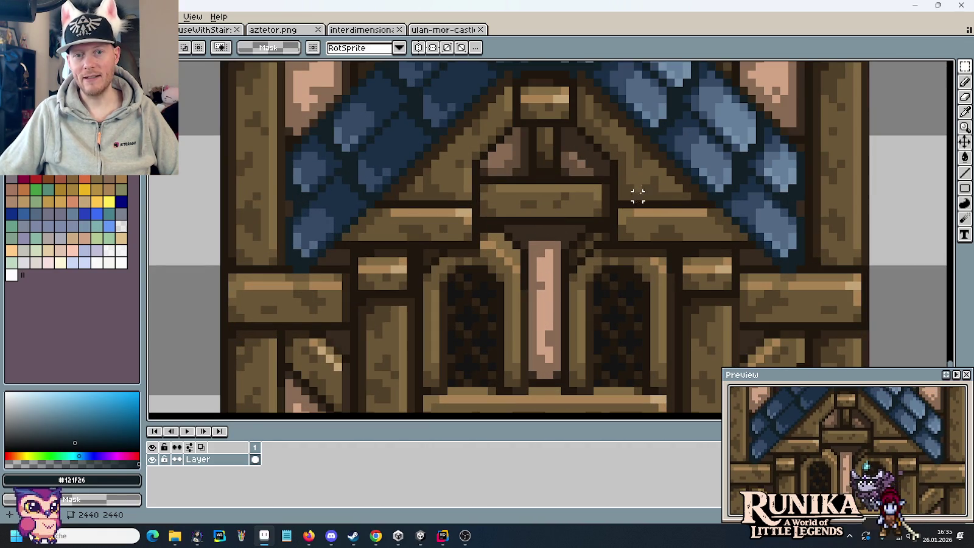
{"action": "scroll", "coordinate": [637, 187], "scroll_direction": "down", "scroll_amount": 2}
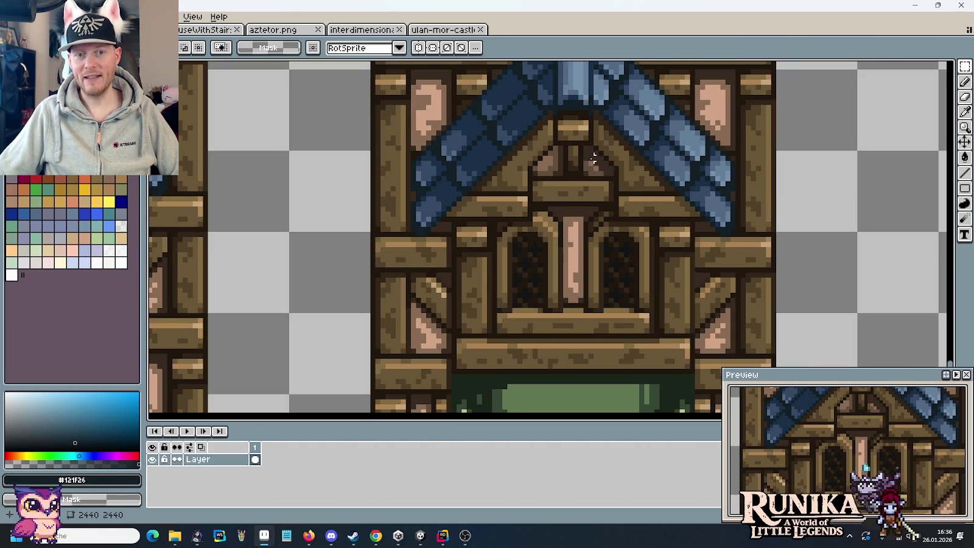
{"action": "left_click_drag", "start_coordinate": [585, 168], "coordinate": [565, 331]}
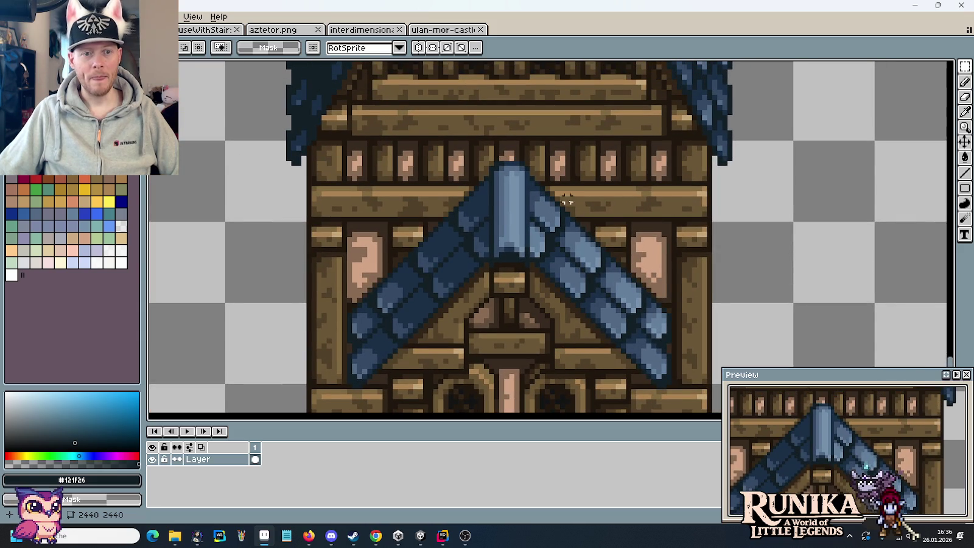
{"action": "left_click_drag", "start_coordinate": [658, 161], "coordinate": [661, 338]}
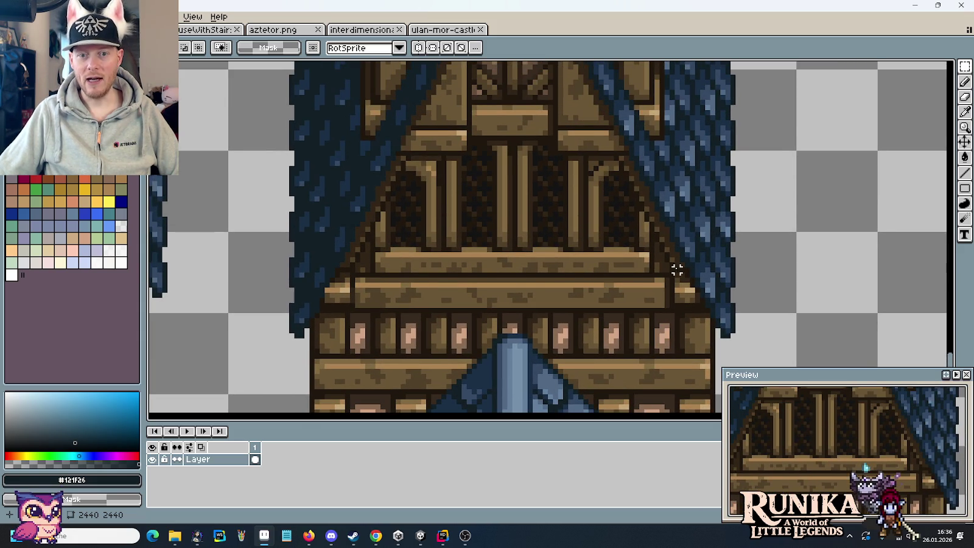
{"action": "left_click_drag", "start_coordinate": [675, 217], "coordinate": [700, 272]}
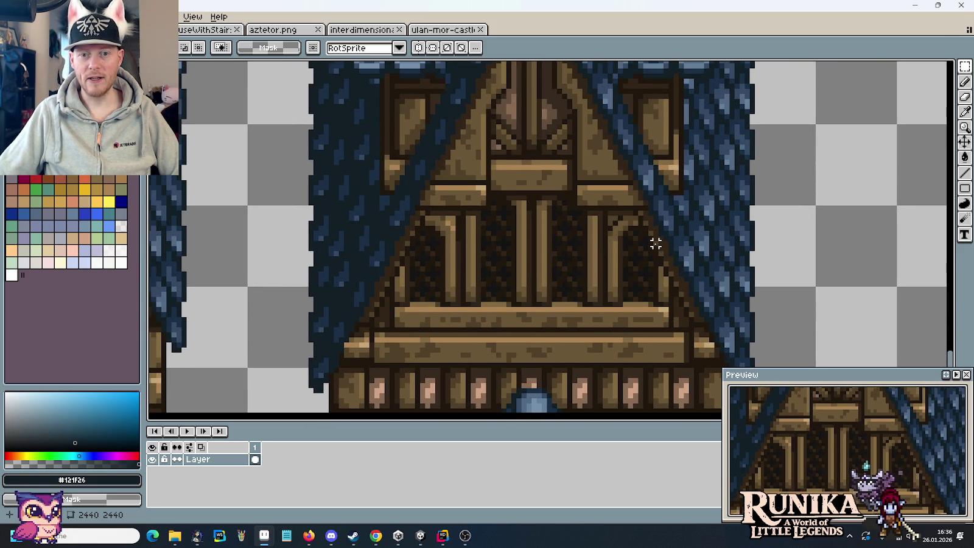
{"action": "left_click_drag", "start_coordinate": [645, 225], "coordinate": [680, 290]}
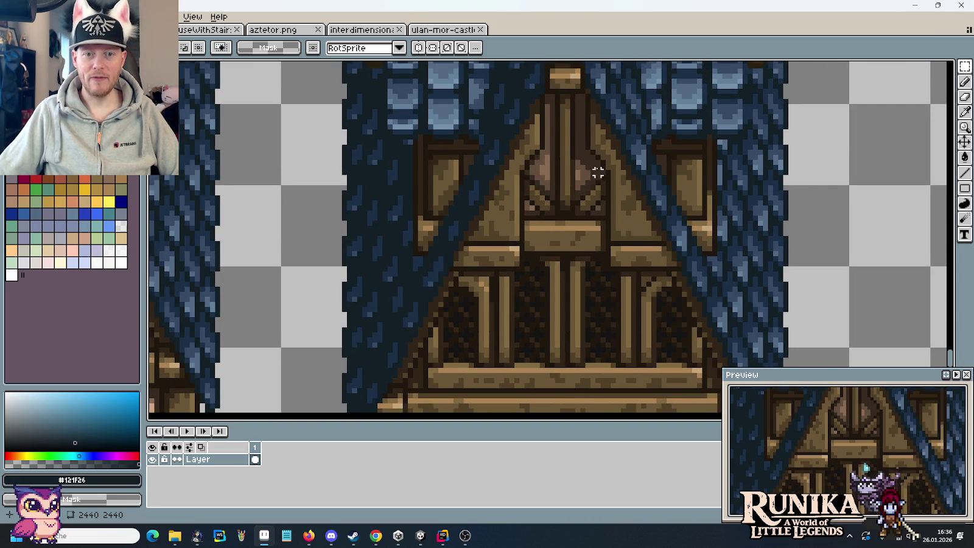
{"action": "scroll", "coordinate": [593, 190], "scroll_direction": "down", "scroll_amount": 1}
{"action": "left_click_drag", "start_coordinate": [593, 189], "coordinate": [568, 297]}
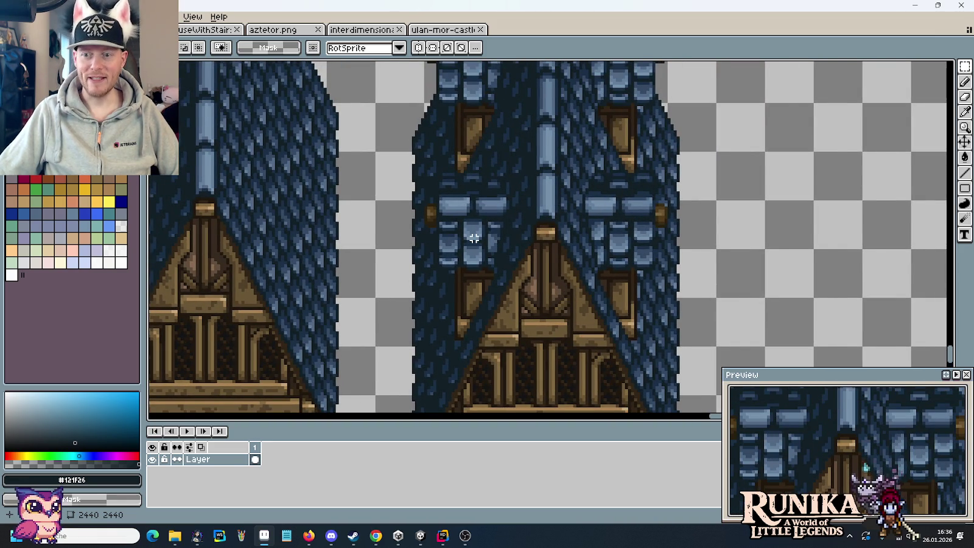
{"action": "scroll", "coordinate": [474, 238], "scroll_direction": "down", "scroll_amount": 1}
{"action": "scroll", "coordinate": [500, 210], "scroll_direction": "down", "scroll_amount": 1}
{"action": "scroll", "coordinate": [502, 319], "scroll_direction": "up", "scroll_amount": 1}
{"action": "scroll", "coordinate": [510, 224], "scroll_direction": "down", "scroll_amount": 2}
{"action": "scroll", "coordinate": [506, 262], "scroll_direction": "up", "scroll_amount": 1}
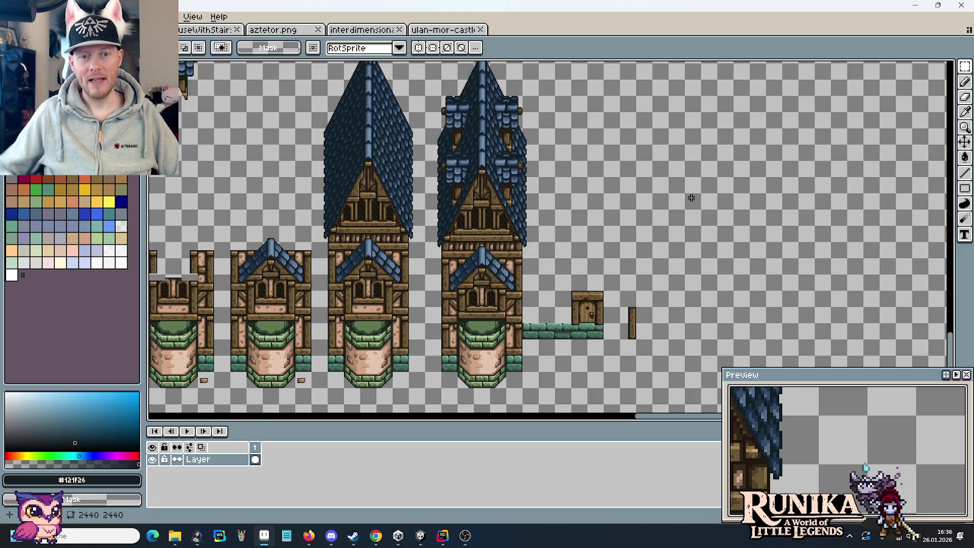
{"action": "left_click_drag", "start_coordinate": [438, 165], "coordinate": [468, 205]}
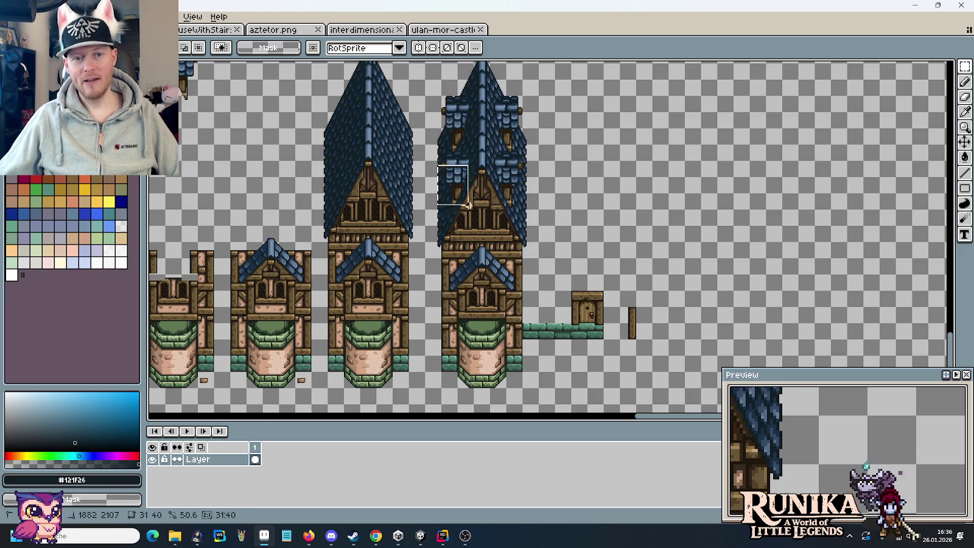
{"action": "scroll", "coordinate": [458, 218], "scroll_direction": "up", "scroll_amount": 2}
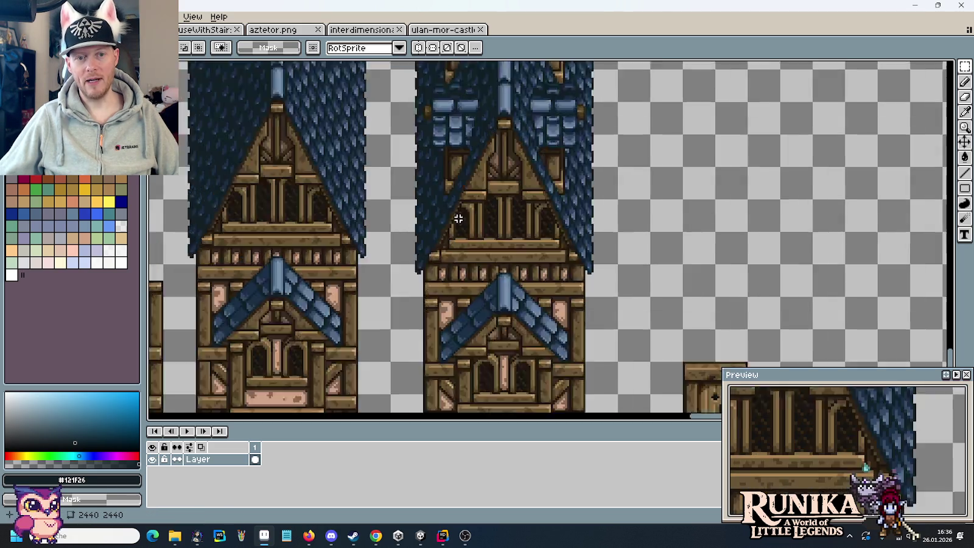
{"action": "scroll", "coordinate": [457, 218], "scroll_direction": "up", "scroll_amount": 2}
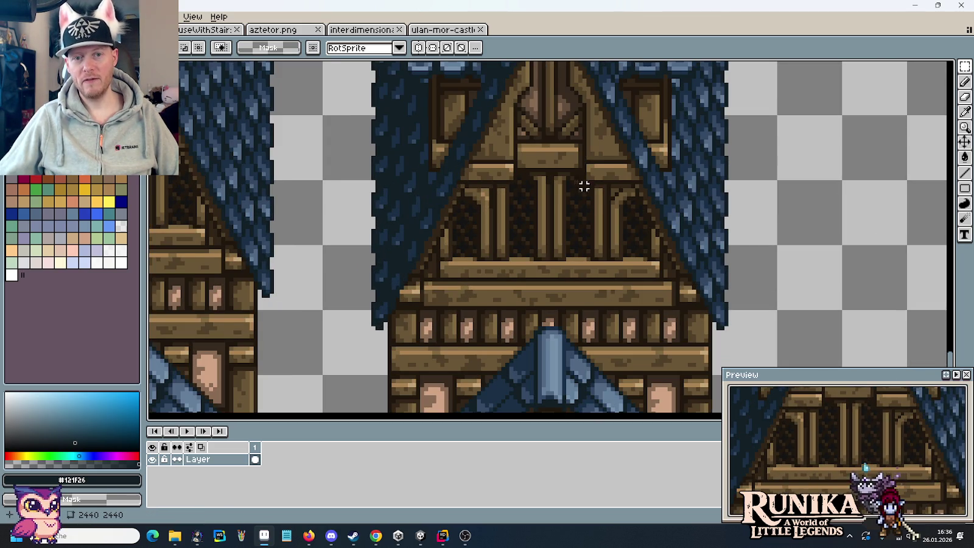
{"action": "scroll", "coordinate": [597, 193], "scroll_direction": "up", "scroll_amount": 1}
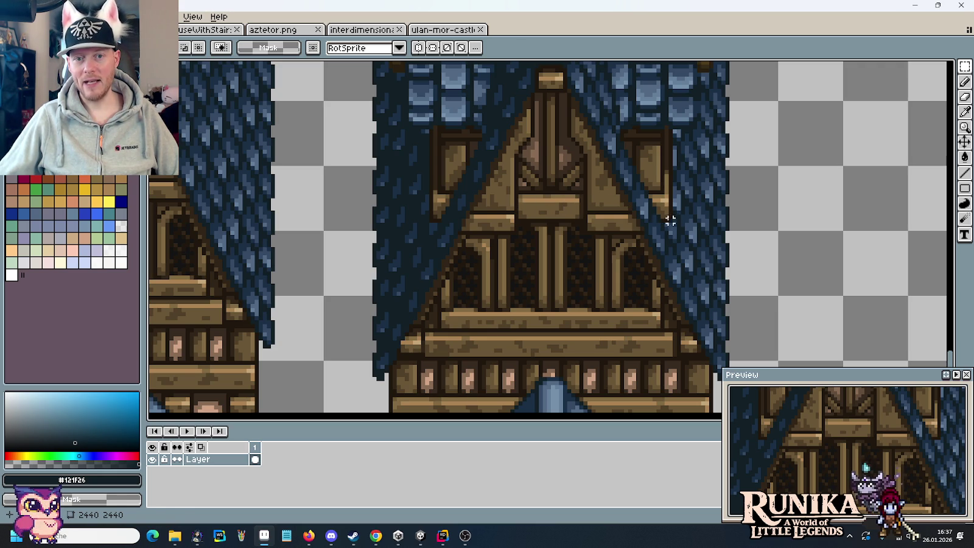
{"action": "left_click_drag", "start_coordinate": [668, 221], "coordinate": [431, 193]}
{"action": "left_click", "coordinate": [528, 235]}
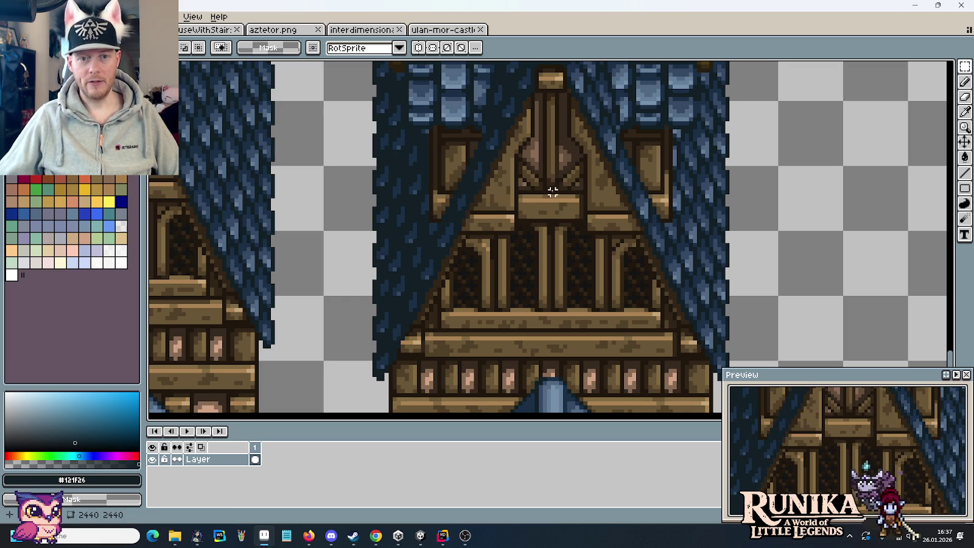
{"action": "left_click_drag", "start_coordinate": [557, 280], "coordinate": [560, 209]}
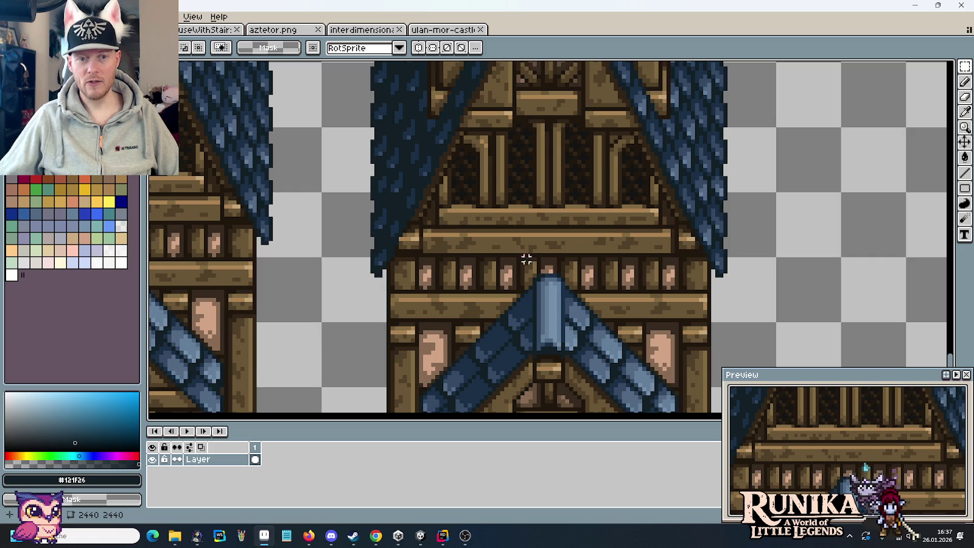
{"action": "scroll", "coordinate": [529, 261], "scroll_direction": "down", "scroll_amount": 1}
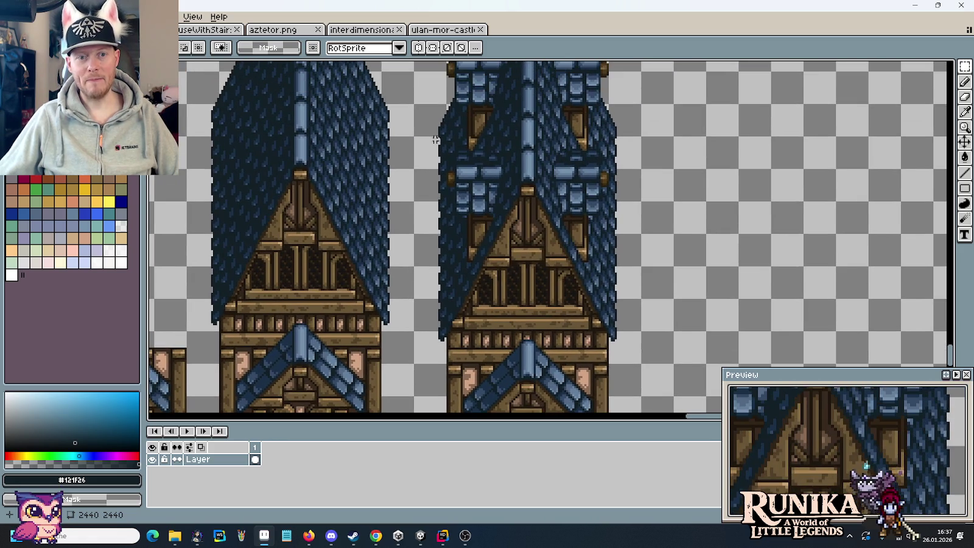
{"action": "mouse_move", "coordinate": [417, 135]}
{"action": "left_mouse_down"}
{"action": "mouse_move", "coordinate": [505, 213]}
{"action": "mouse_move", "coordinate": [636, 374]}
{"action": "left_mouse_up"}
{"action": "left_click", "coordinate": [670, 334]}
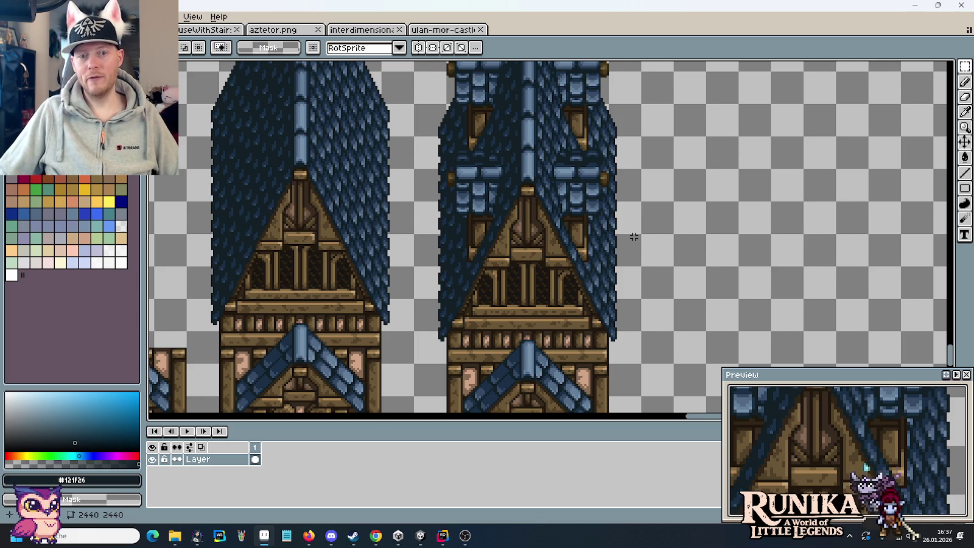
{"action": "scroll", "coordinate": [633, 237], "scroll_direction": "down", "scroll_amount": 2}
{"action": "scroll", "coordinate": [634, 237], "scroll_direction": "right", "scroll_amount": 3}
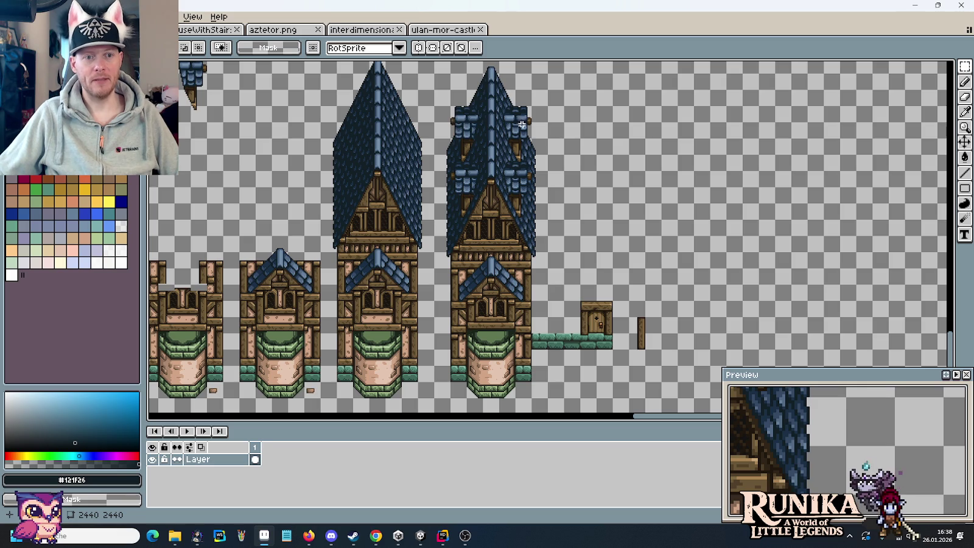
Pan across the building sheet and clear the whole-canvas selection
{"action": "left_click_drag", "start_coordinate": [291, 270], "coordinate": [576, 263]}
{"action": "scroll", "coordinate": [576, 263], "scroll_direction": "down", "scroll_amount": 3}
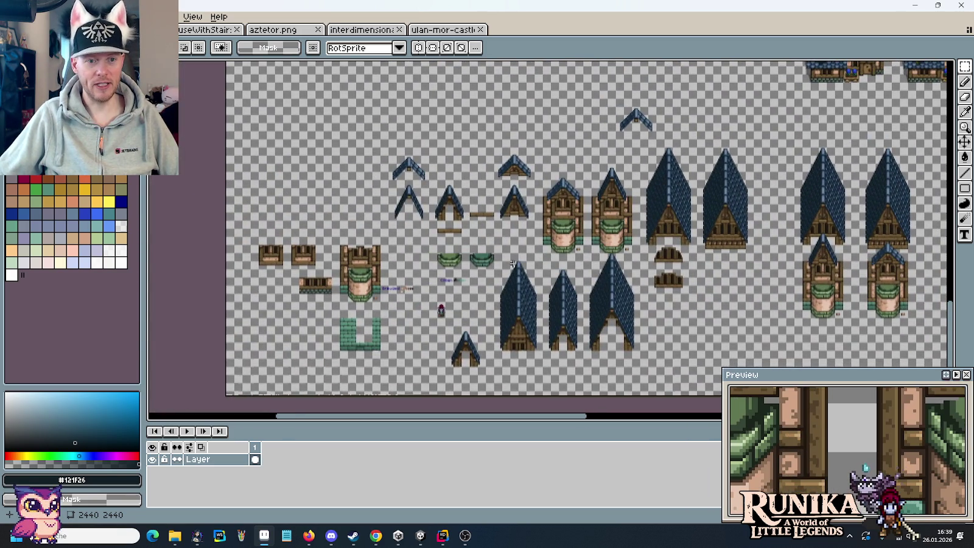
{"action": "left_click_drag", "start_coordinate": [681, 263], "coordinate": [399, 259]}
{"action": "mouse_move", "coordinate": [534, 257]}
{"action": "left_mouse_down"}
{"action": "mouse_move", "coordinate": [406, 256]}
{"action": "mouse_move", "coordinate": [695, 228]}
{"action": "left_mouse_up"}
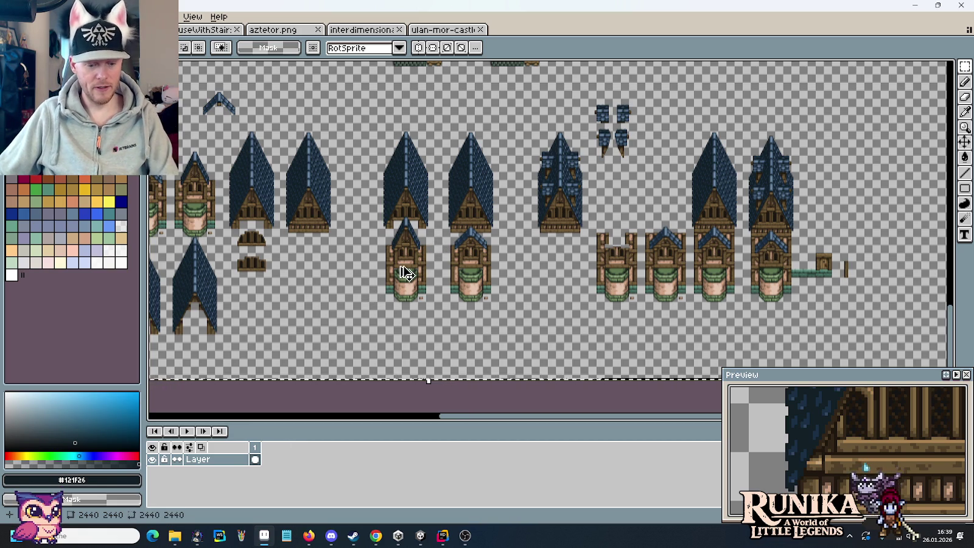
{"action": "left_click", "coordinate": [370, 286]}
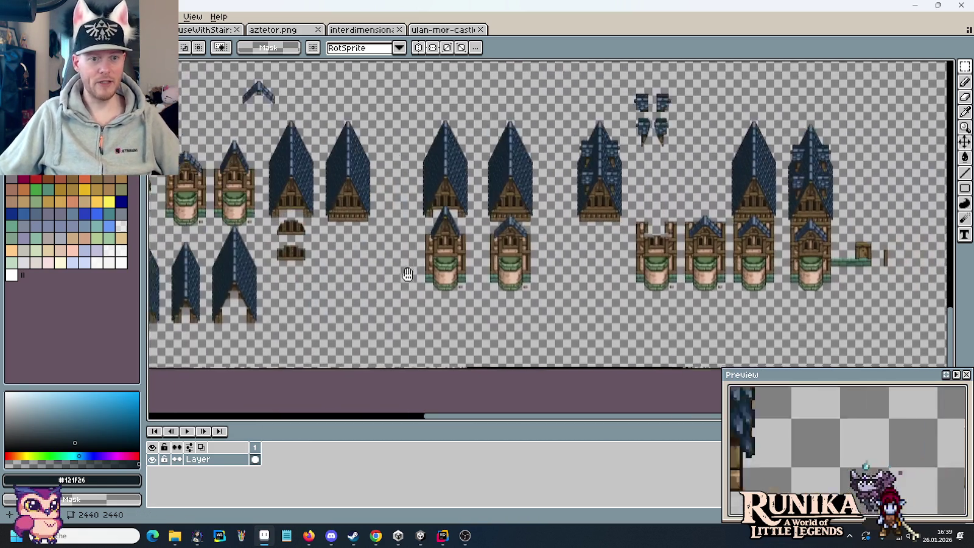
Pan and zoom over the roof, tower and mushroom tree sprites to inspect them
{"action": "mouse_move", "coordinate": [768, 277]}
{"action": "left_mouse_down"}
{"action": "mouse_move", "coordinate": [432, 275]}
{"action": "mouse_move", "coordinate": [646, 273]}
{"action": "left_mouse_up"}
{"action": "left_click_drag", "start_coordinate": [378, 256], "coordinate": [657, 250]}
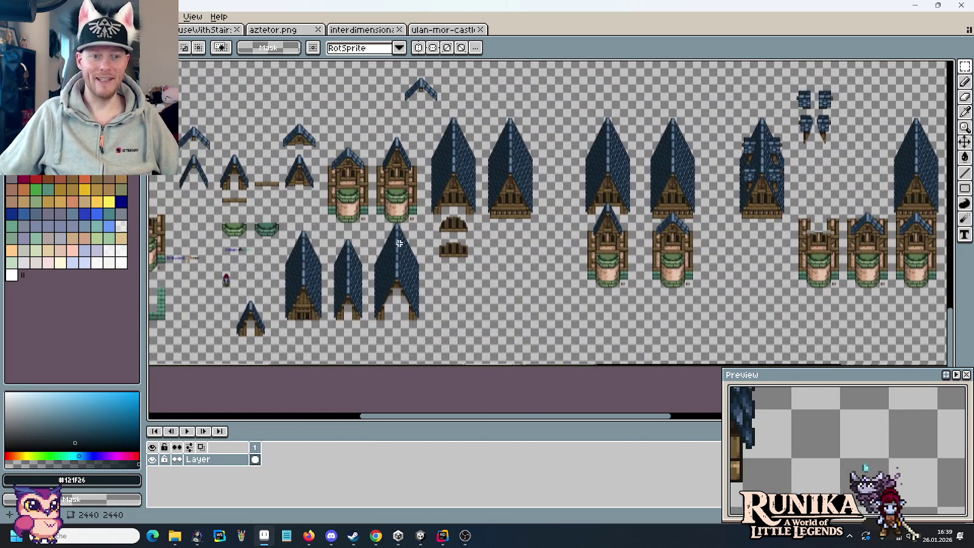
{"action": "scroll", "coordinate": [563, 214], "scroll_direction": "up", "scroll_amount": 2}
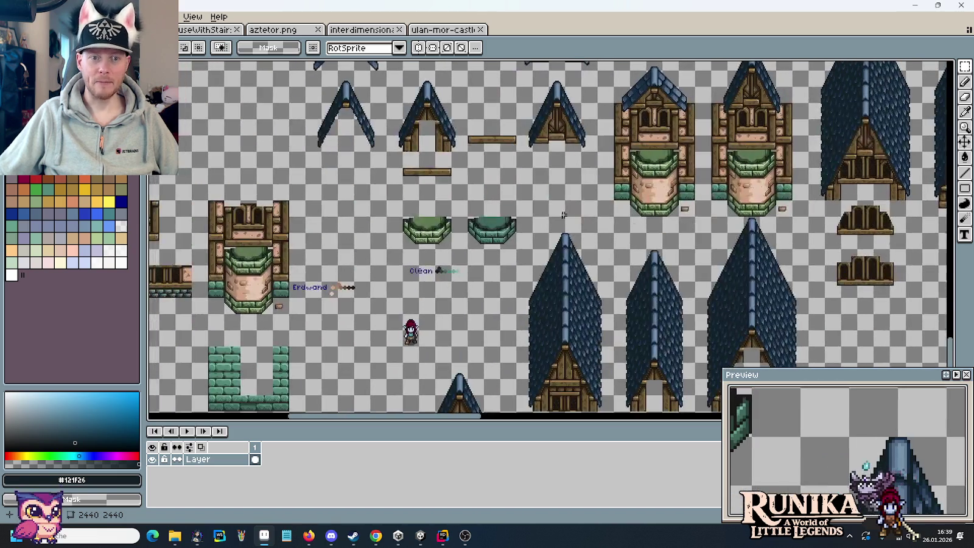
{"action": "mouse_move", "coordinate": [563, 215]}
{"action": "left_mouse_down"}
{"action": "mouse_move", "coordinate": [635, 274]}
{"action": "mouse_move", "coordinate": [452, 289]}
{"action": "mouse_move", "coordinate": [676, 269]}
{"action": "left_mouse_up"}
{"action": "mouse_move", "coordinate": [766, 243]}
{"action": "left_mouse_down"}
{"action": "mouse_move", "coordinate": [797, 244]}
{"action": "mouse_move", "coordinate": [457, 229]}
{"action": "left_mouse_up"}
{"action": "scroll", "coordinate": [598, 239], "scroll_direction": "down", "scroll_amount": 2}
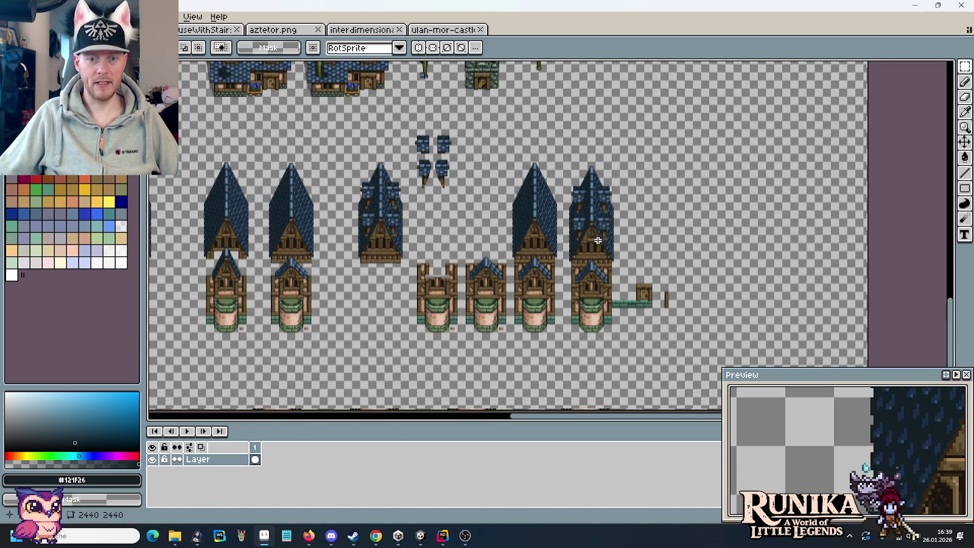
{"action": "left_click_drag", "start_coordinate": [602, 242], "coordinate": [636, 331]}
{"action": "scroll", "coordinate": [427, 222], "scroll_direction": "up", "scroll_amount": 2}
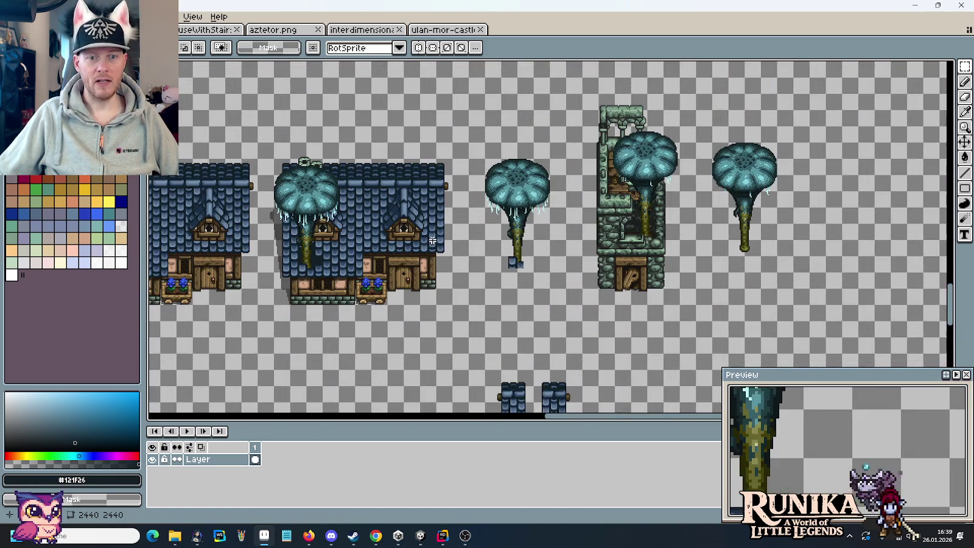
Leave the mushroom tree sprites and switch to the Unity editor showing the IntroHouse Bed Dialog
{"action": "left_click_drag", "start_coordinate": [435, 232], "coordinate": [450, 251]}
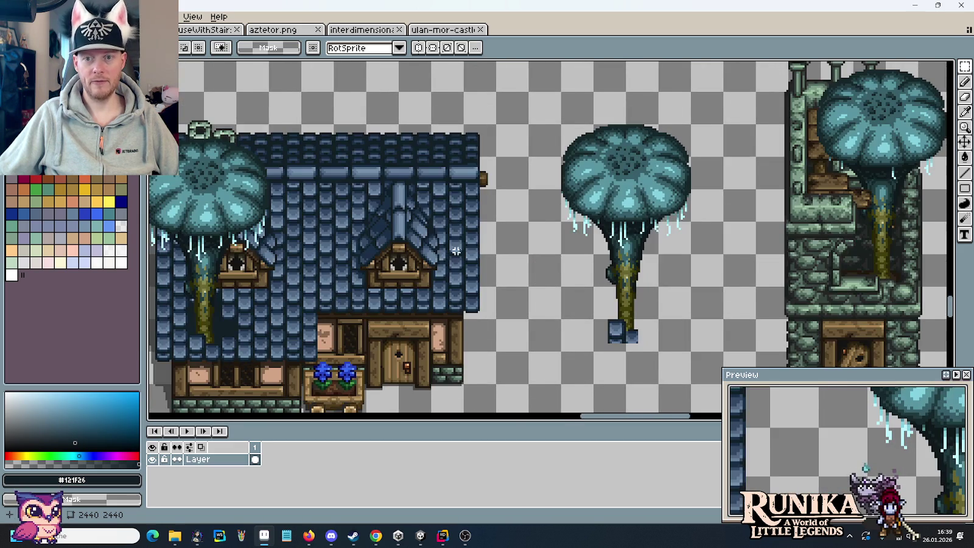
{"action": "scroll", "coordinate": [450, 250], "scroll_direction": "down", "scroll_amount": 2}
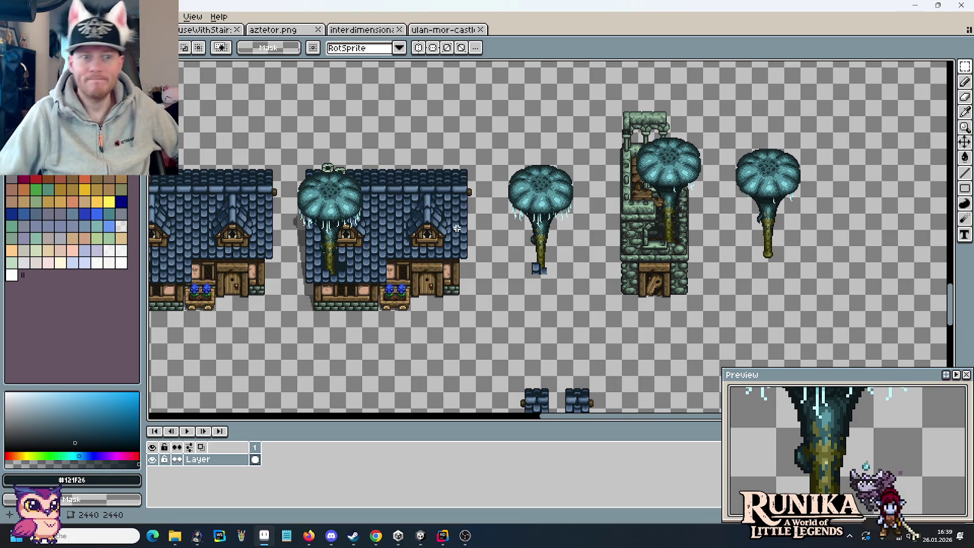
{"action": "left_click", "coordinate": [421, 536]}
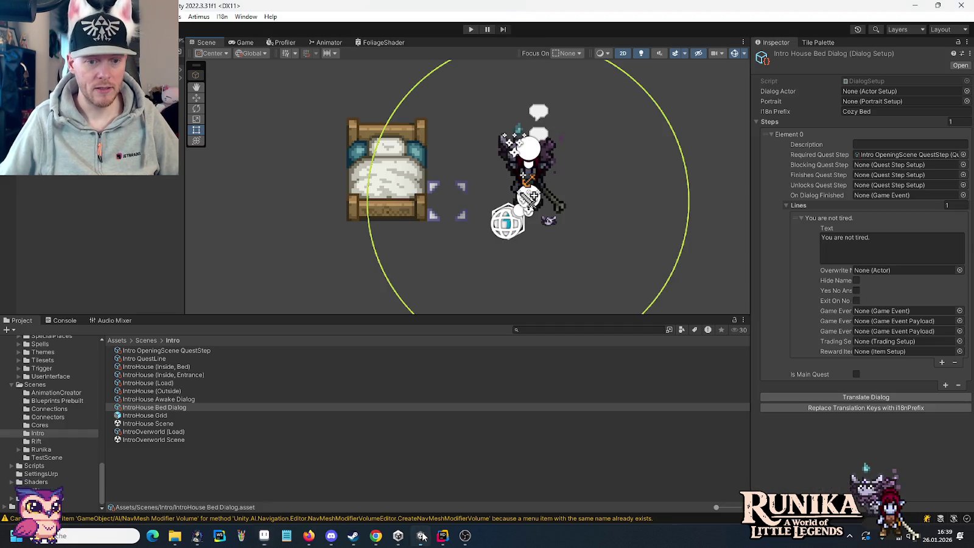
Enter Play mode so the hooded-wizard intro slide and its first line appear
{"action": "left_click", "coordinate": [465, 30]}
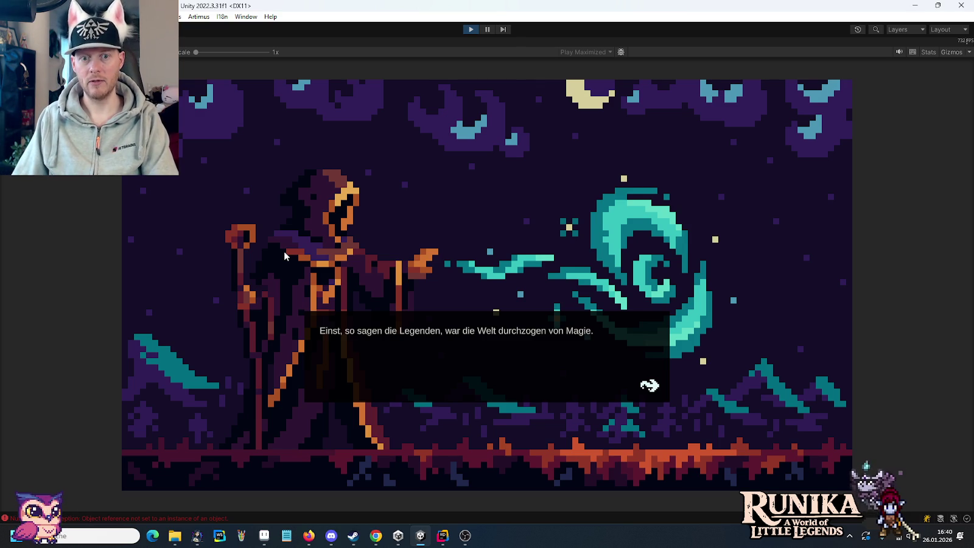
Advance the intro dialogue through Slides 2 and 3 to the stone-portal line
{"action": "left_click", "coordinate": [284, 256]}
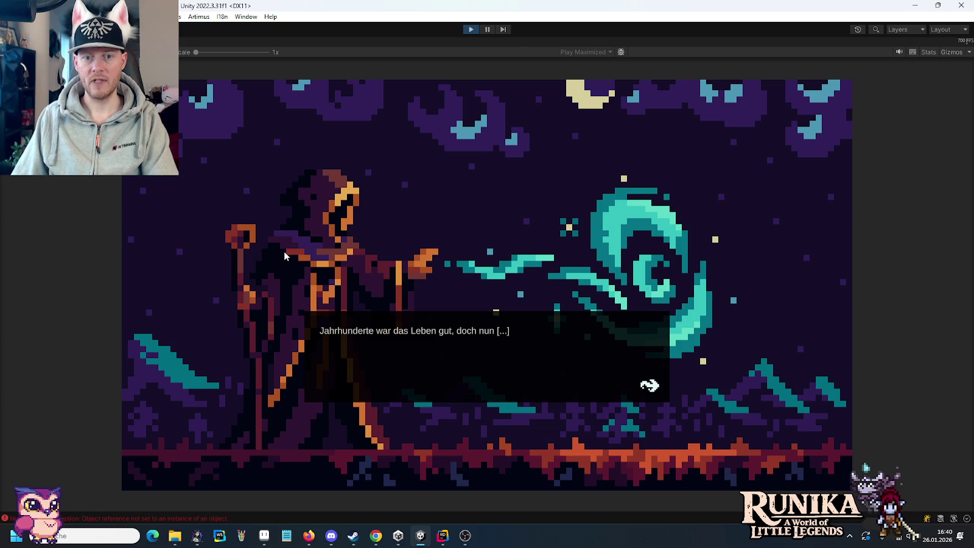
{"action": "left_click", "coordinate": [284, 256]}
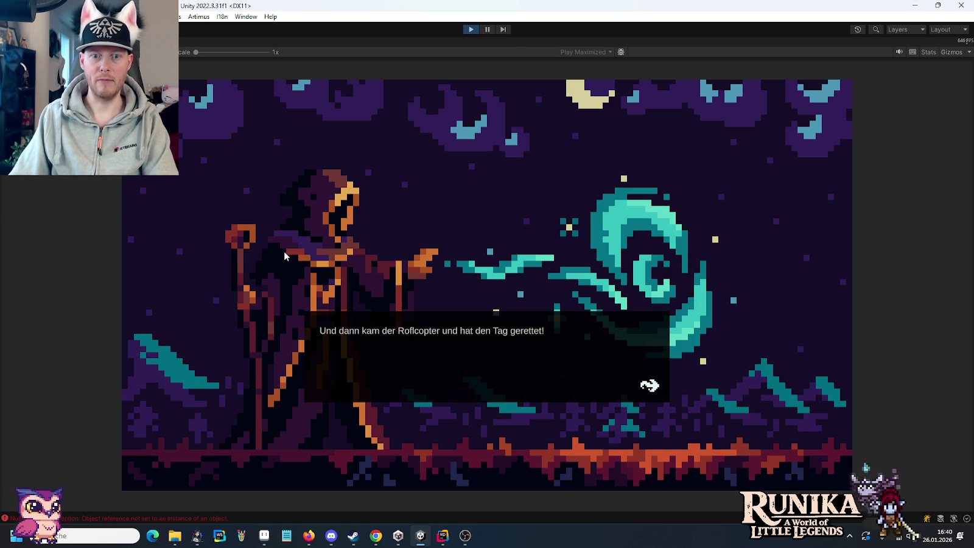
{"action": "left_click", "coordinate": [284, 255]}
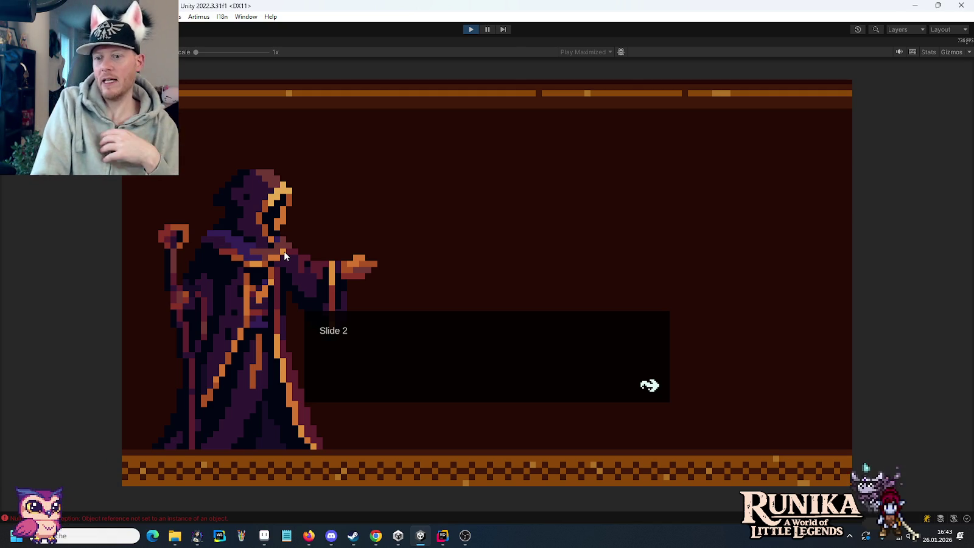
{"action": "left_click", "coordinate": [284, 256]}
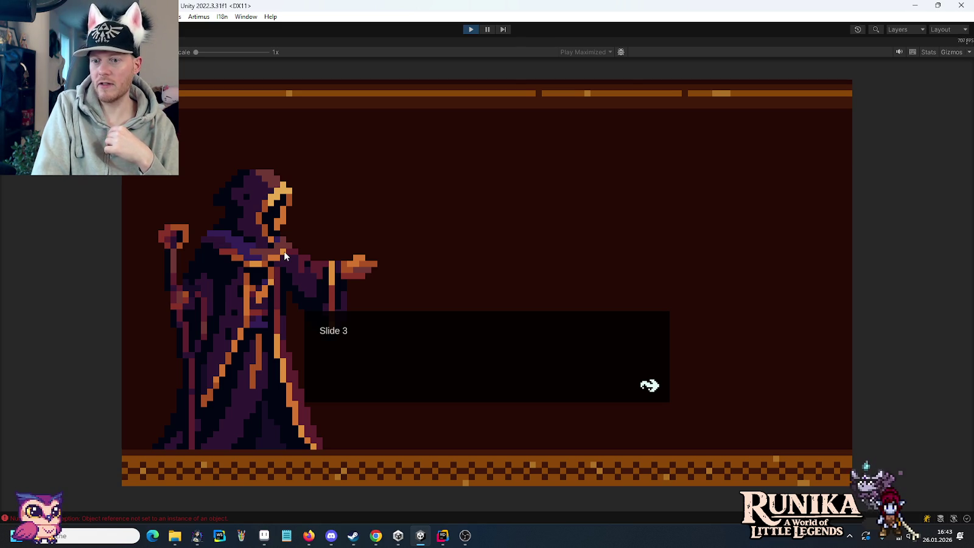
{"action": "left_click", "coordinate": [284, 255]}
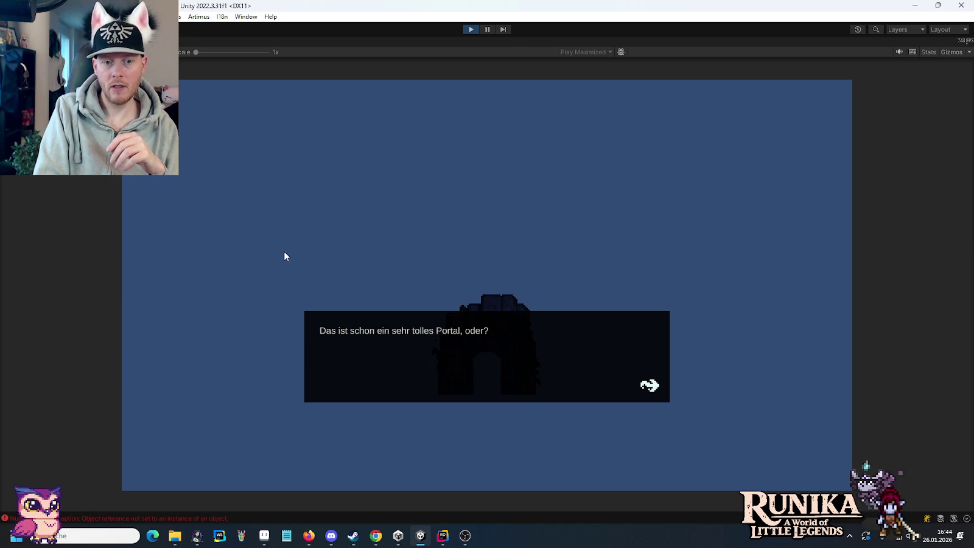
Dismiss the portal line and God Spectaria's telepathy message to reach the bedroom scene
{"action": "key", "text": "space"}
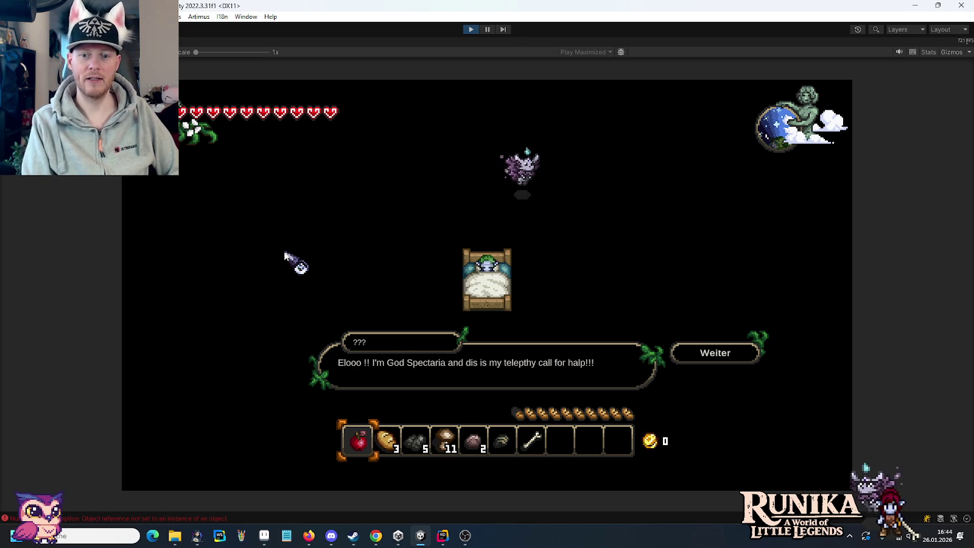
{"action": "left_click", "coordinate": [714, 357]}
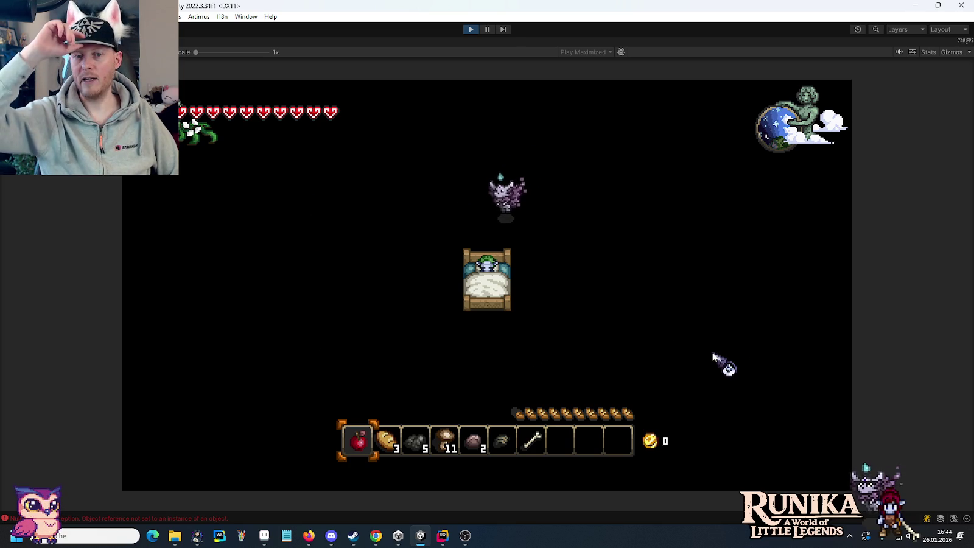